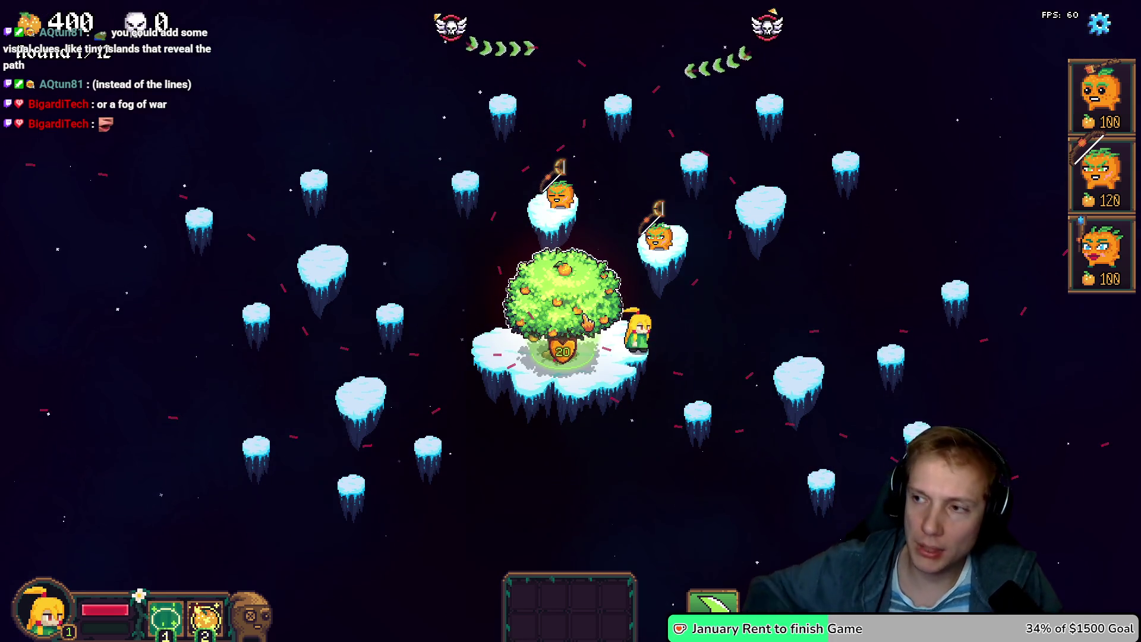
- Leave the running CakezFramework level and switch to Texture_Atlas.aseprite in Aseprite
key(alt+Tab)
scroll(513, 369, down, 4)
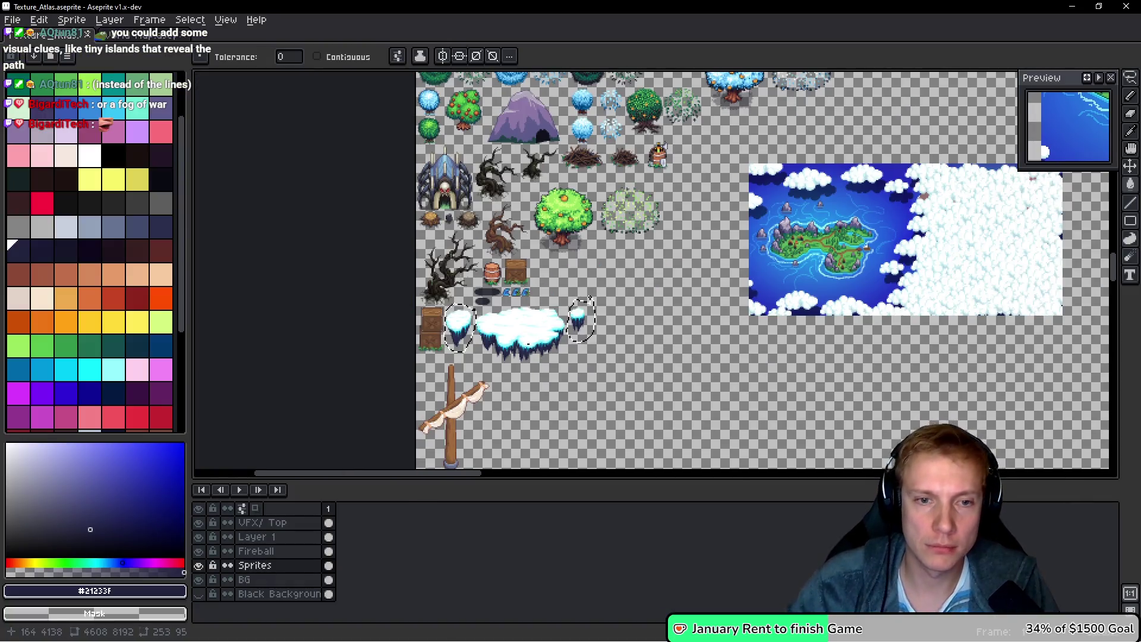
- Move the view to empty atlas canvas and stamp dark round dots with the pencil
mouse_move(772, 178)
mouse_down()
mouse_move(416, 416)
mouse_move(595, 268)
mouse_move(743, 178)
mouse_move(756, 155)
mouse_move(702, 350)
mouse_move(511, 369)
mouse_move(688, 331)
mouse_move(653, 370)
mouse_up()
scroll(599, 279, up, 6)
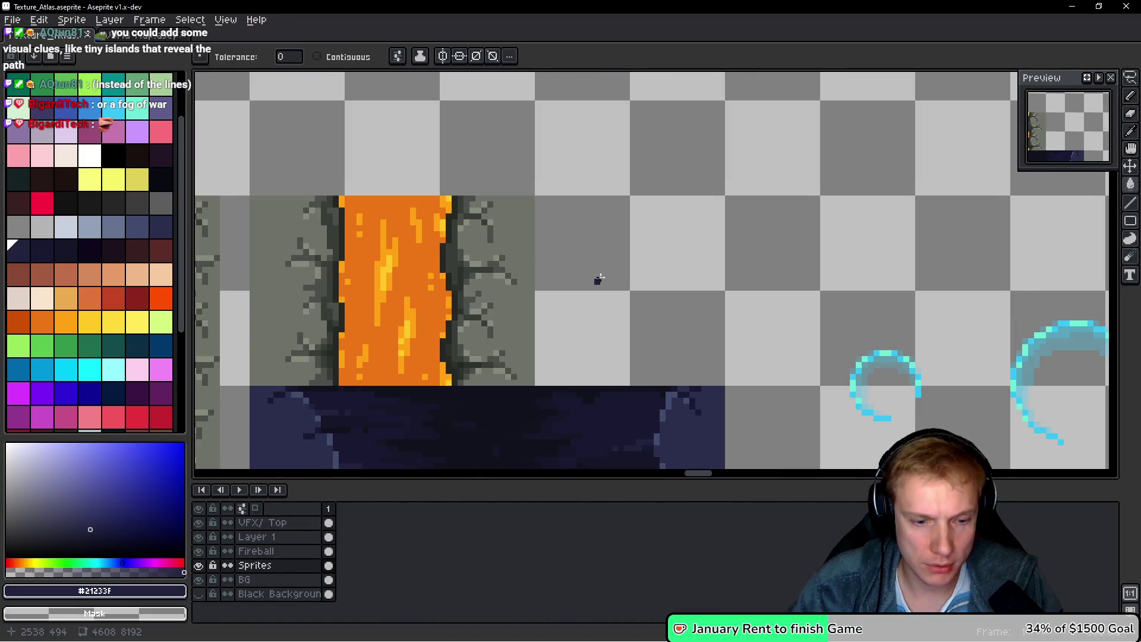
drag(599, 279, 505, 280)
scroll(504, 280, up, 2)
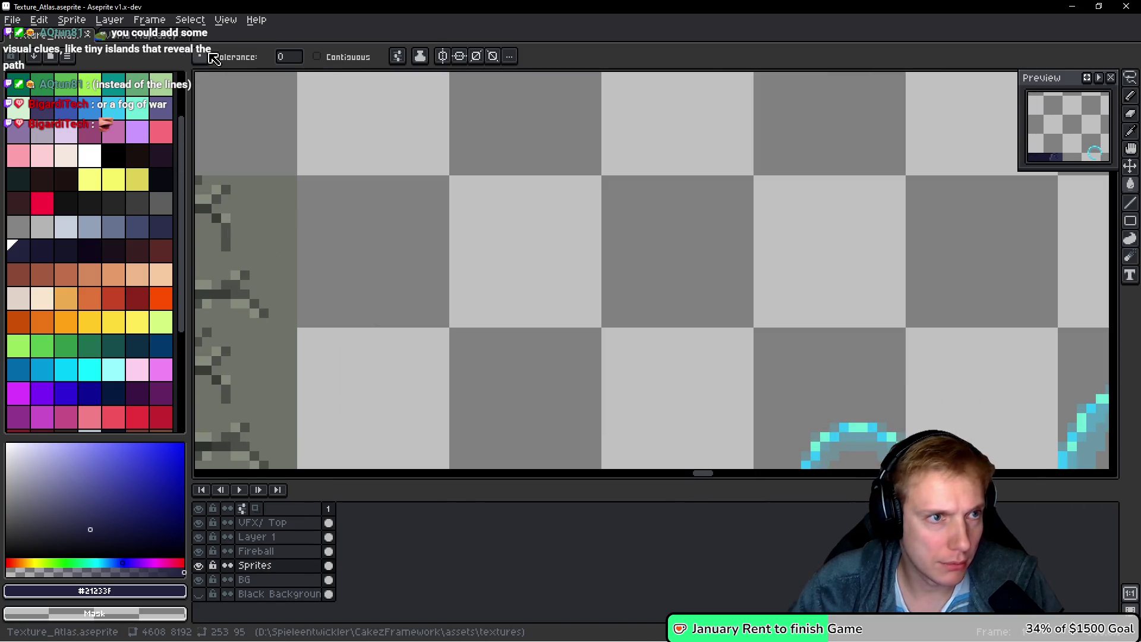
key(b)
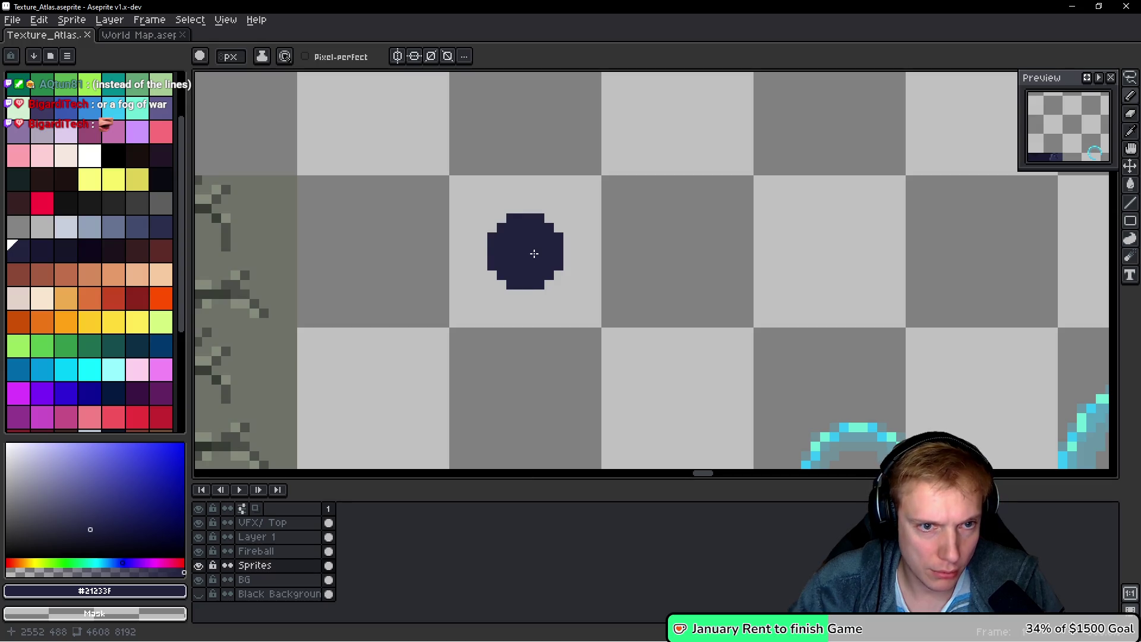
click(534, 254)
- Draw a rectangular selection around the two dark dots
scroll(535, 285, down, 2)
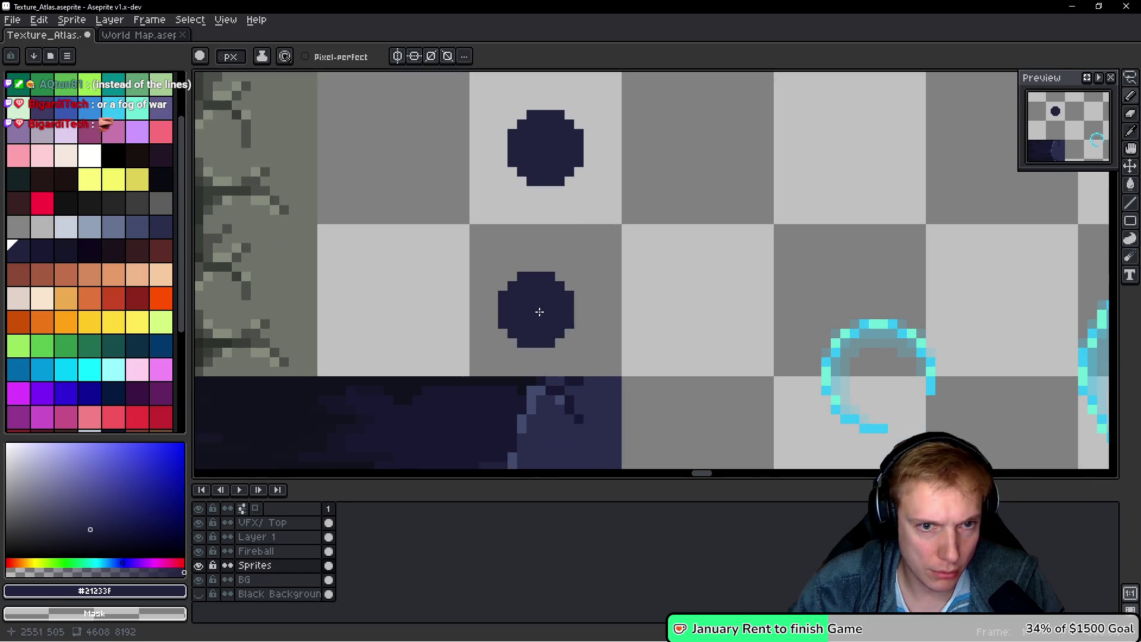
scroll(547, 293, up, 1)
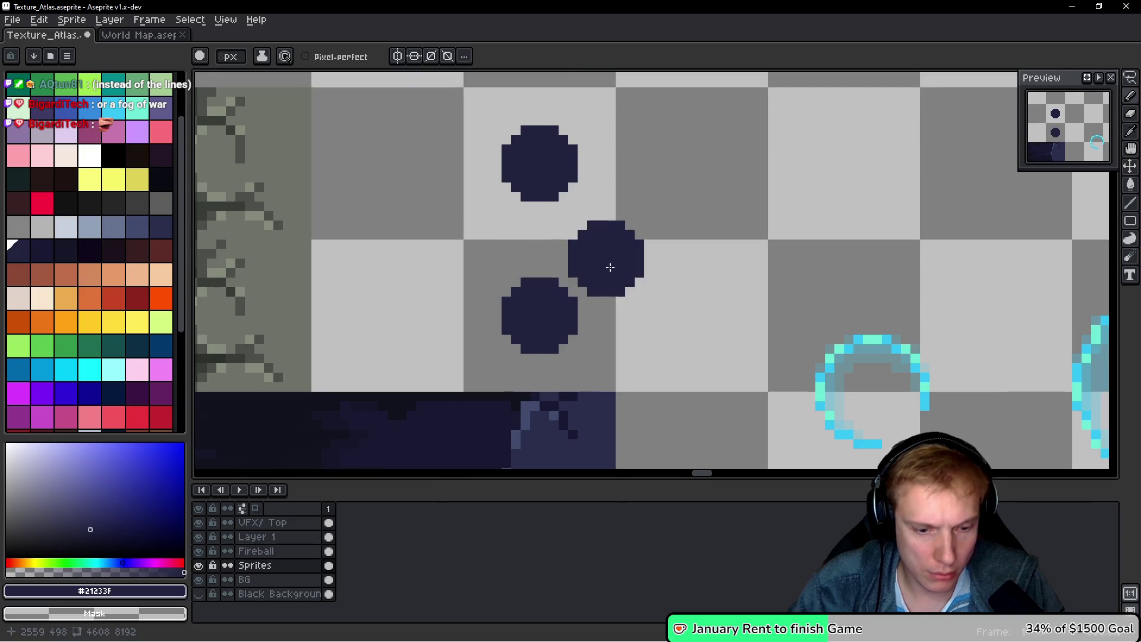
key(m)
drag(466, 379, 607, 106)
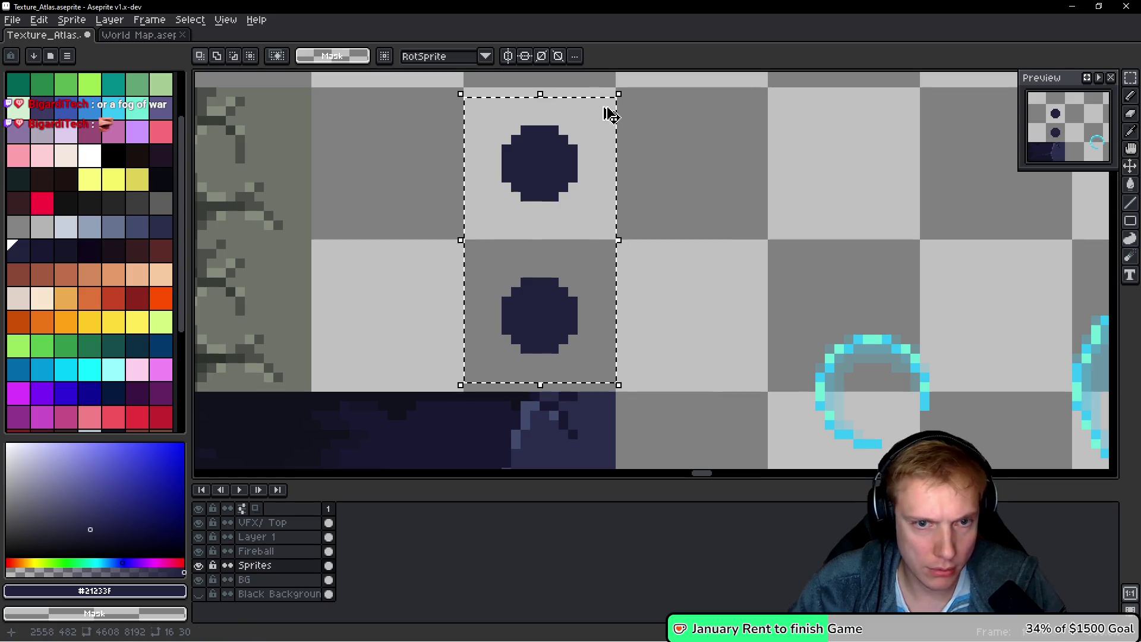
key(F9)
- Blur the selected dots twice with the 3x3 convolution blur
key(Return)
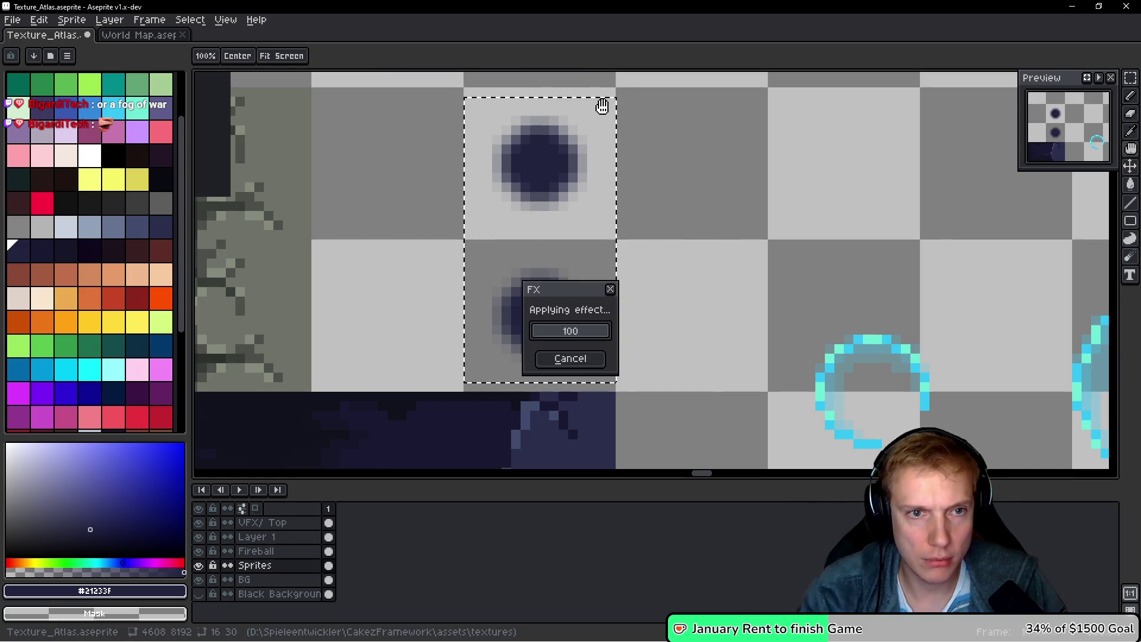
click(610, 115)
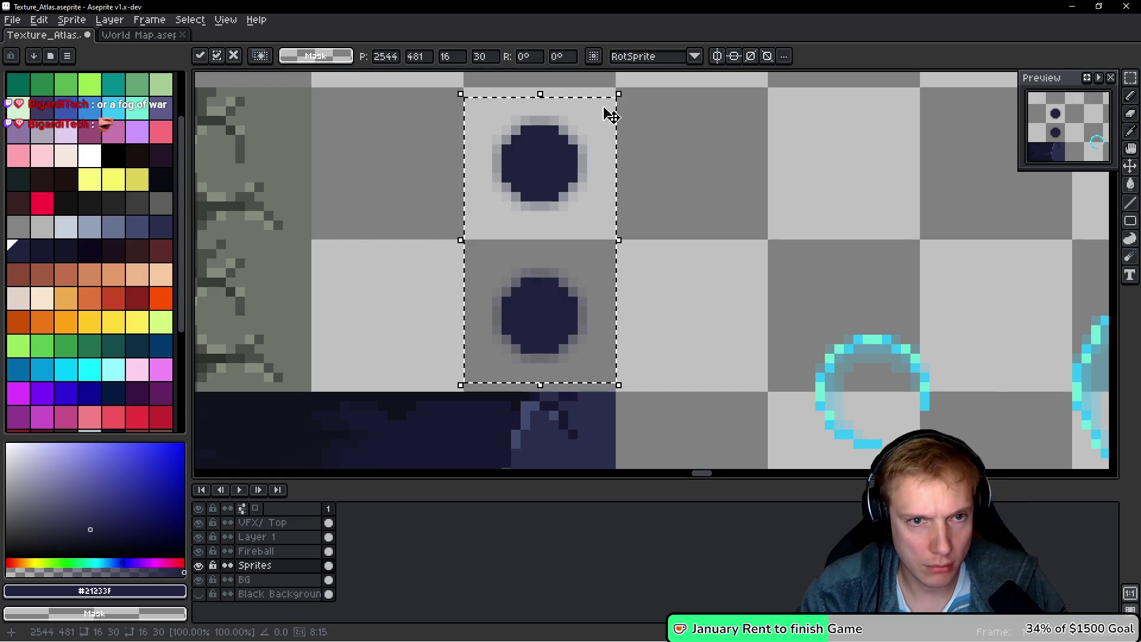
key(F9)
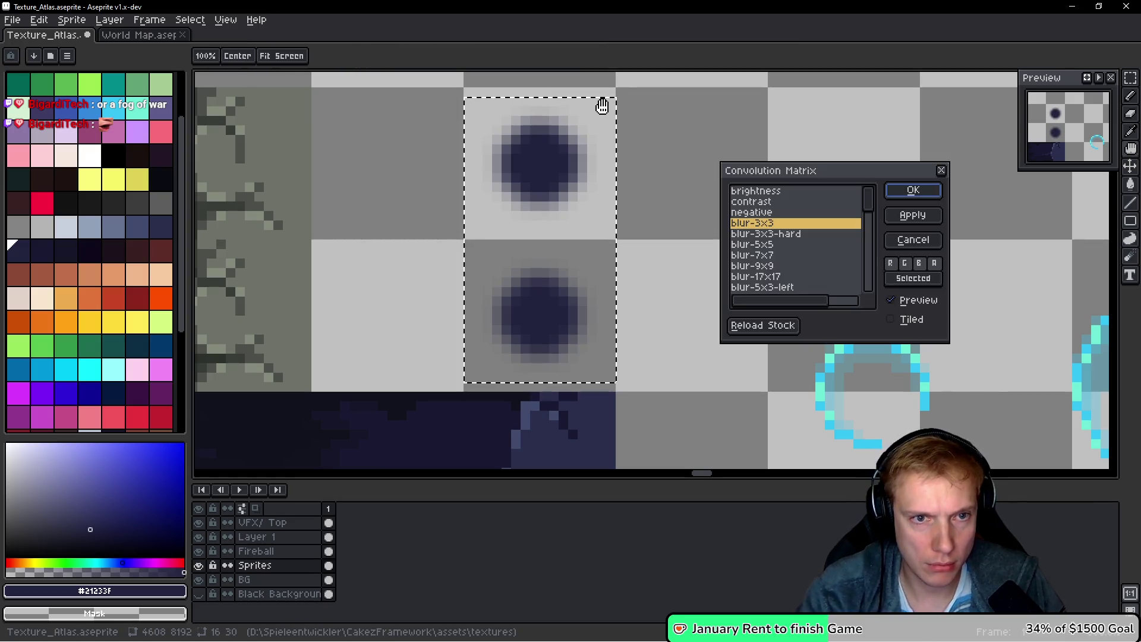
key(Return)
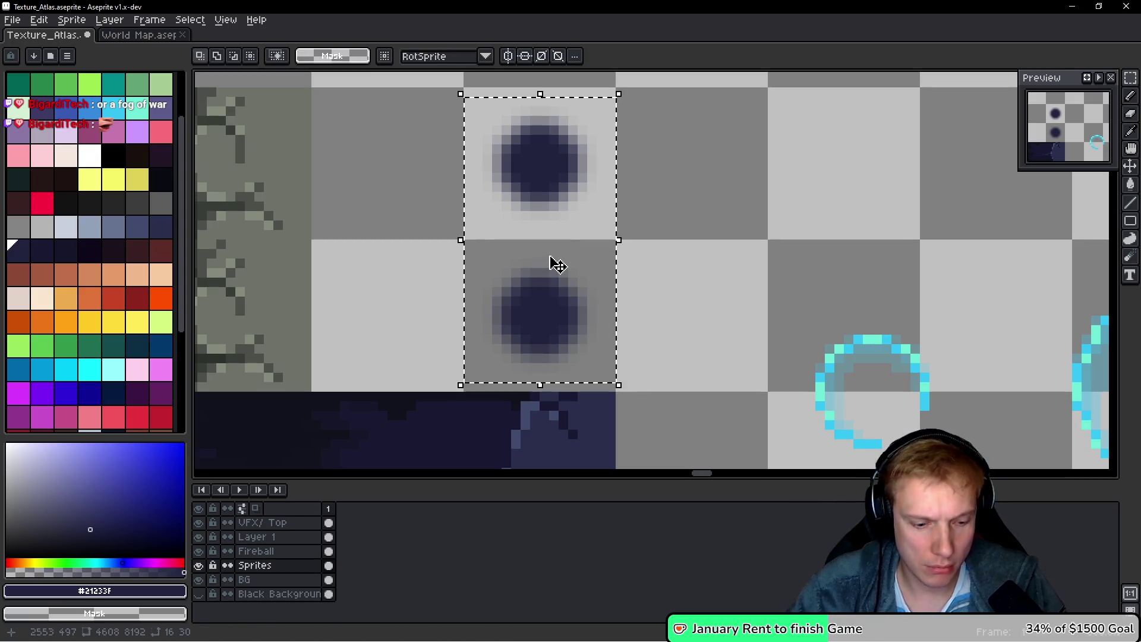
- Paint dark pixels between the dots and to their right, joining them into one figure
key(b)
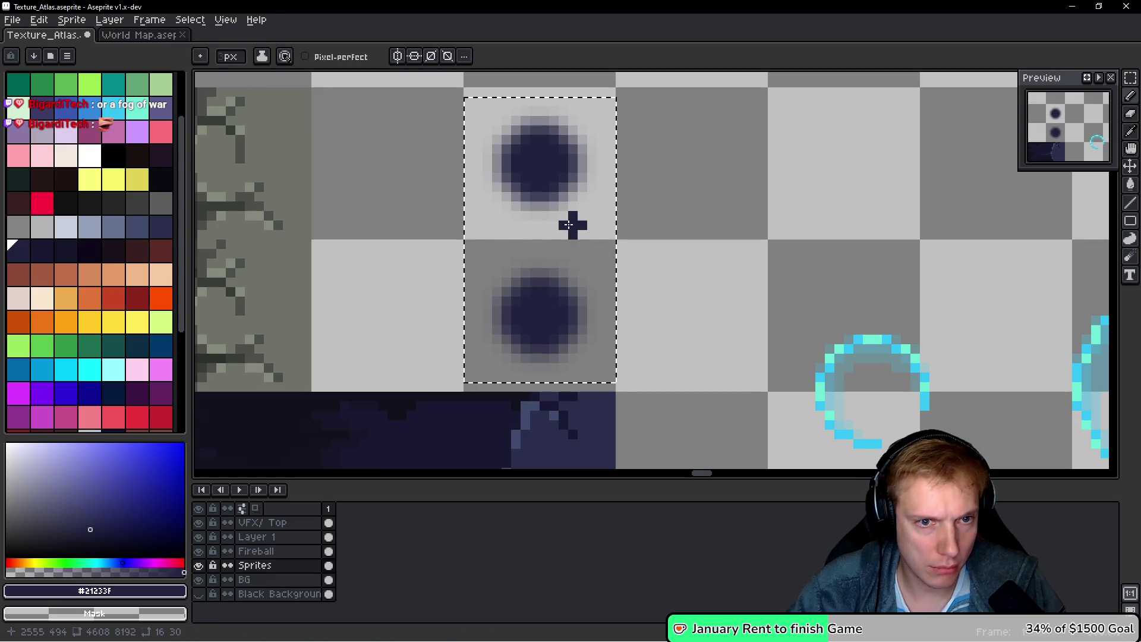
scroll(232, 57, up, 1)
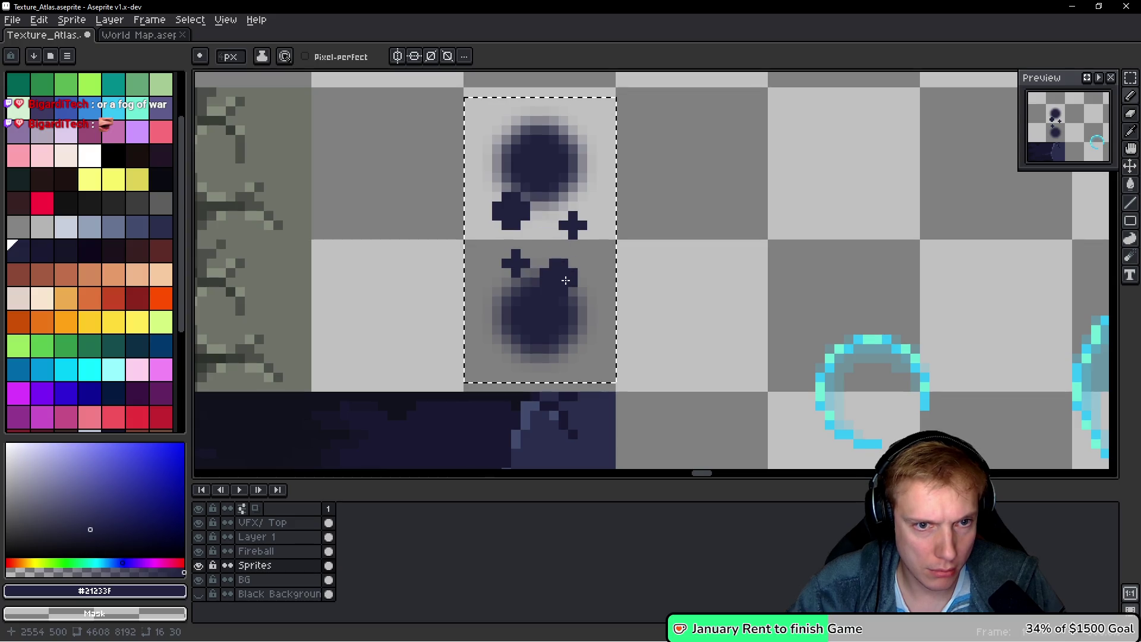
drag(567, 253, 554, 245)
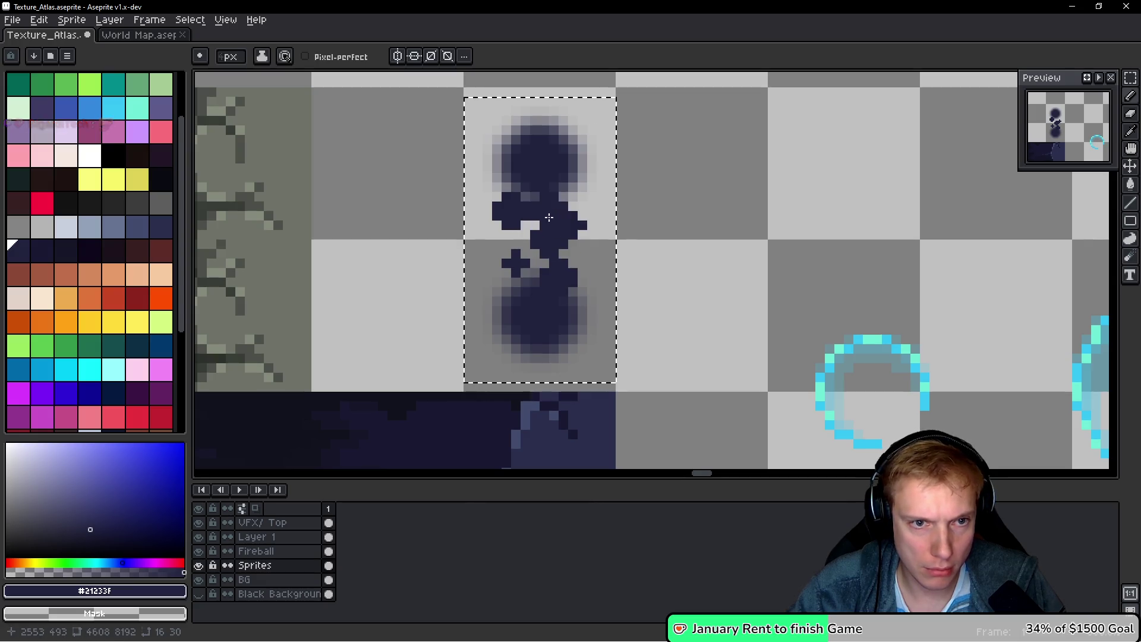
drag(542, 216, 582, 242)
key(alt+Tab)
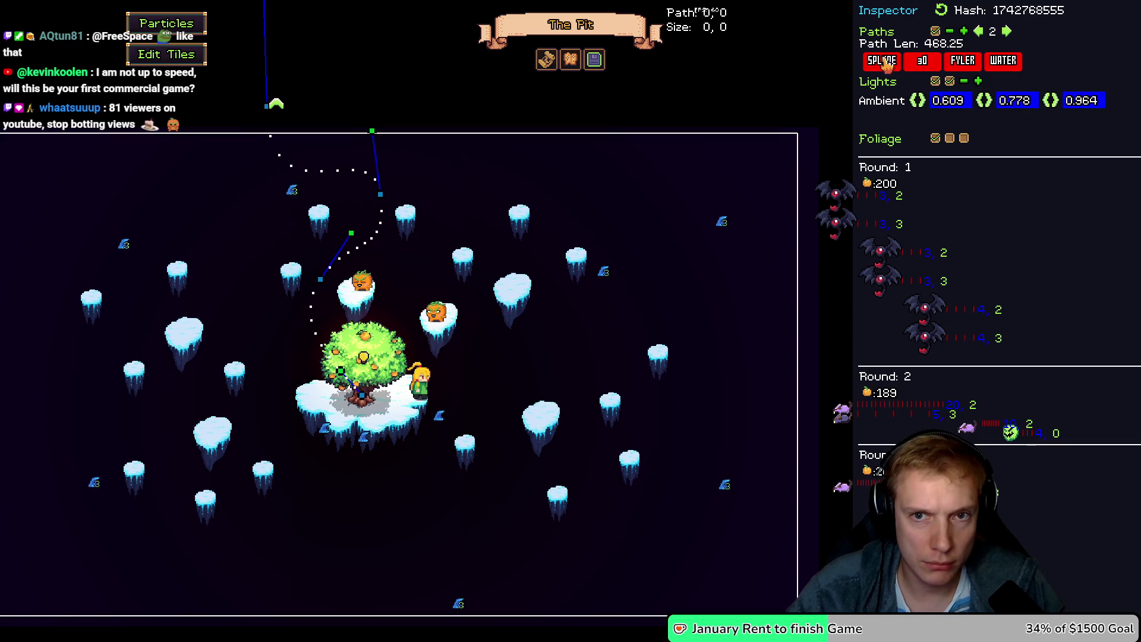
- Turn on SPLINE, assign the new dark atlas tile to the enemy path, and start round 1
click(881, 64)
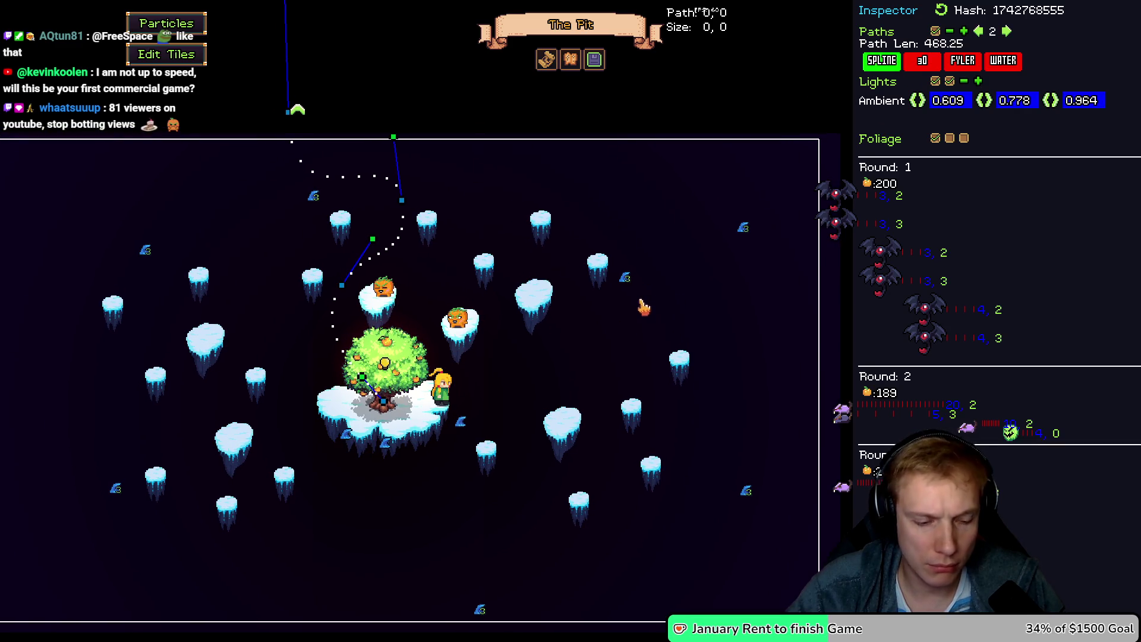
key(Escape)
scroll(1002, 215, down, 10)
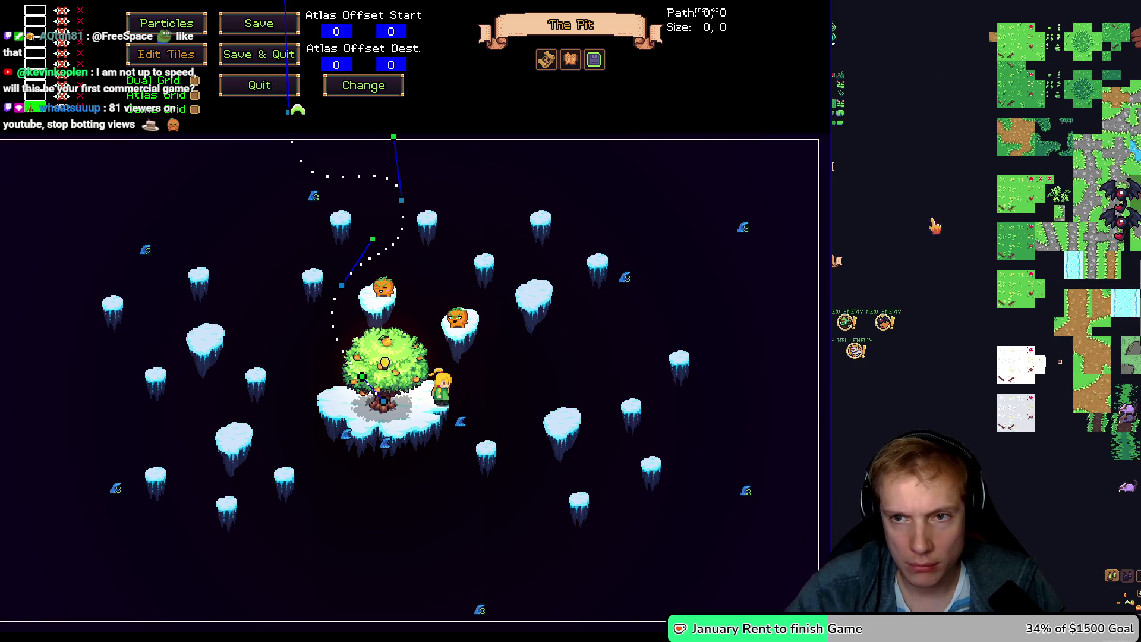
scroll(884, 228, up, 3)
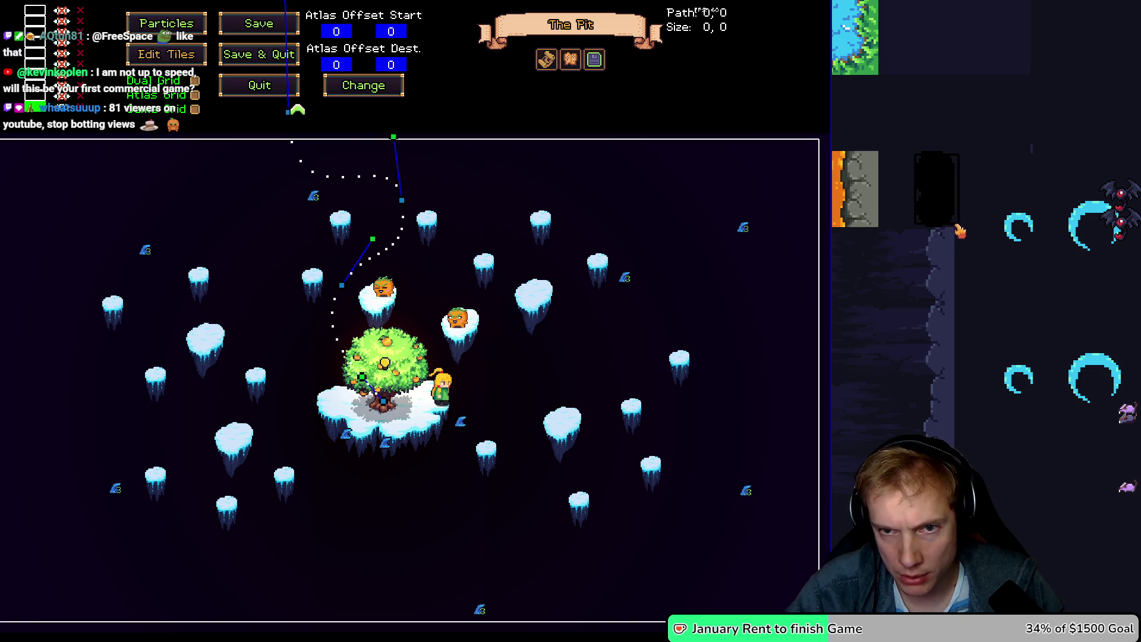
click(616, 184)
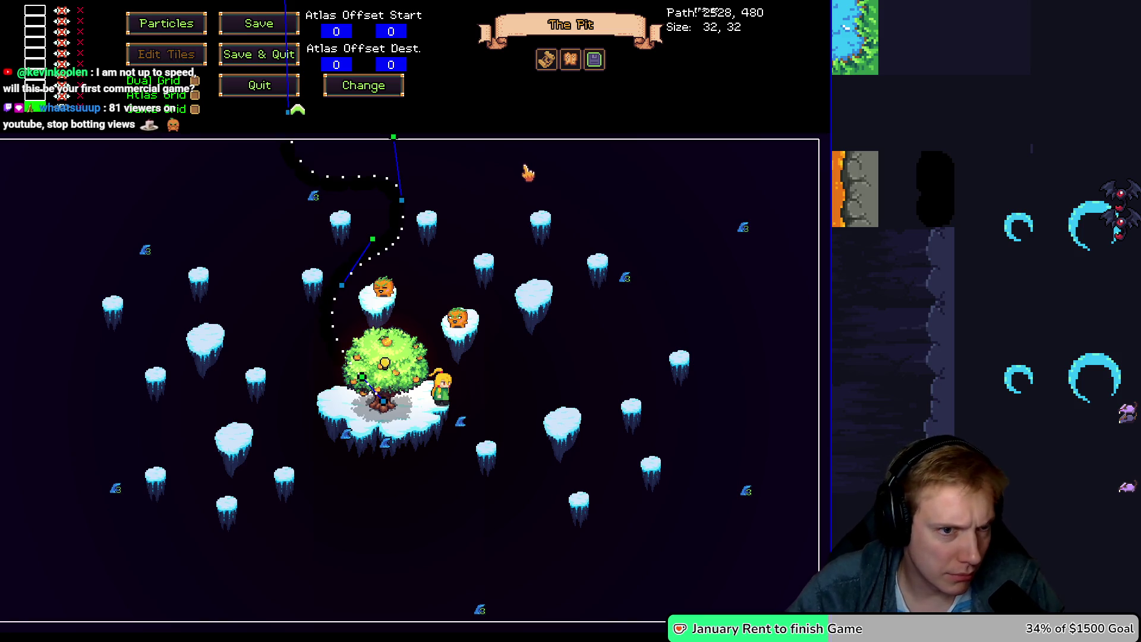
key(Escape)
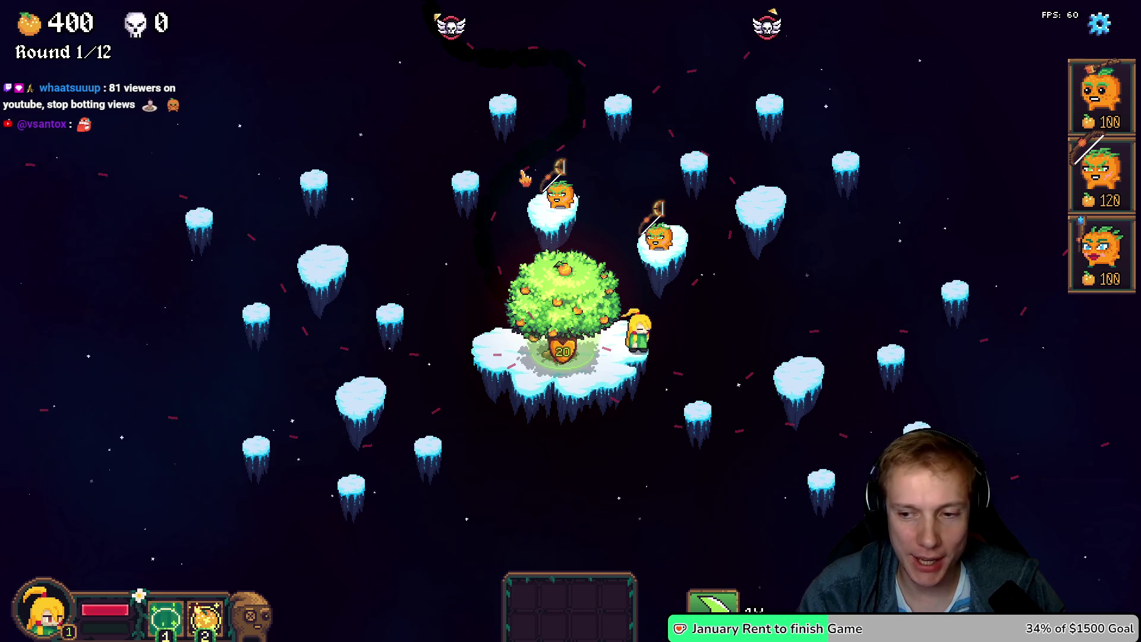
- Return from gameplay to the level editor, then switch to the texture atlas in Aseprite
key(F1)
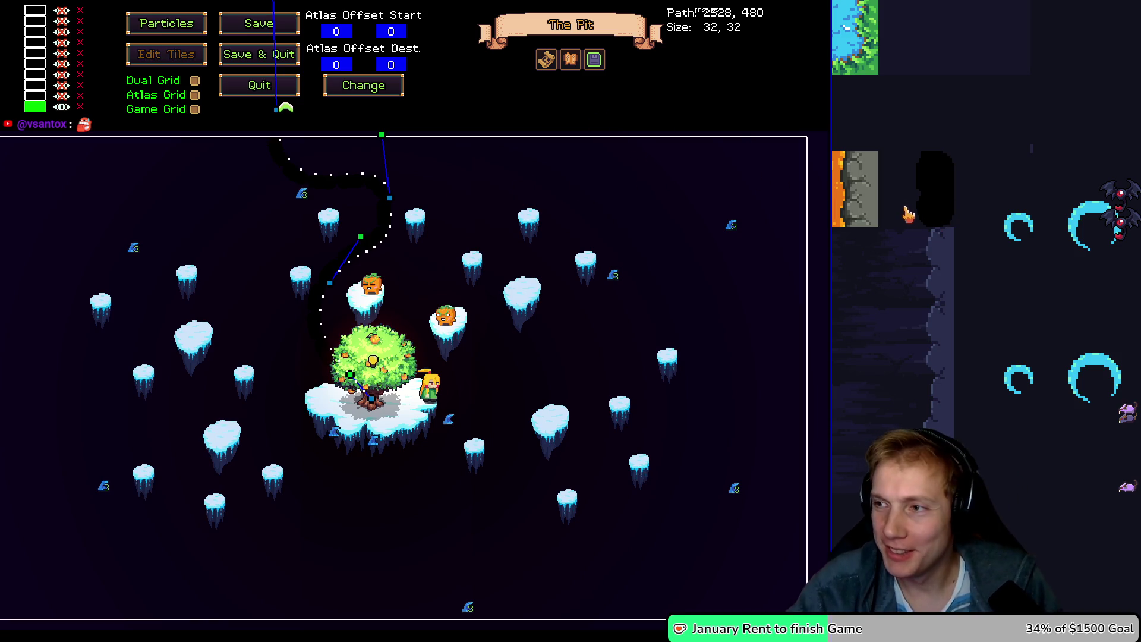
key(alt+Tab)
- Zoom in on the blurred figure and paint light pixels along its right edge
scroll(594, 297, up, 3)
drag(560, 186, 730, 228)
key(b)
drag(722, 186, 706, 235)
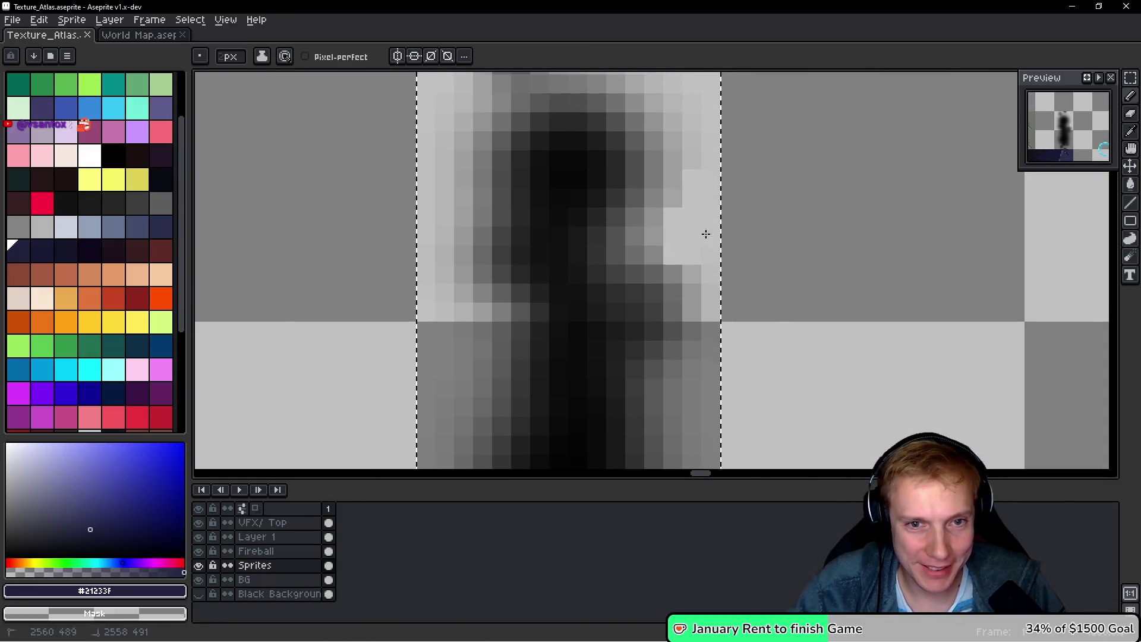
- Paint light pixels down the figure's left side and again along its right edge
drag(778, 306, 801, 259)
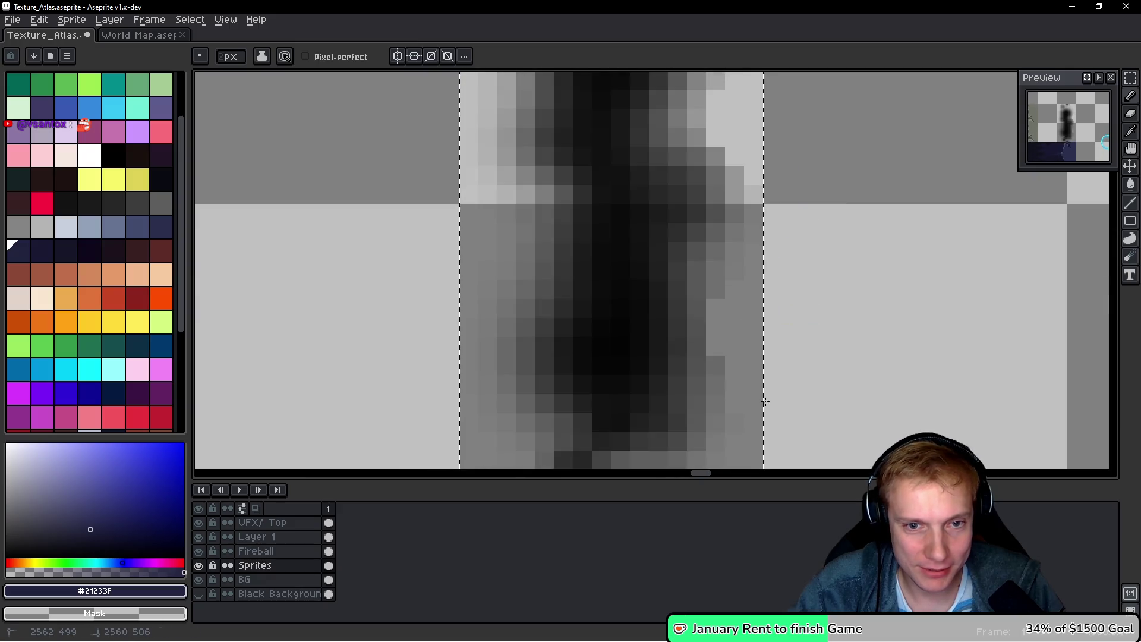
scroll(791, 232, down, 3)
scroll(565, 315, up, 3)
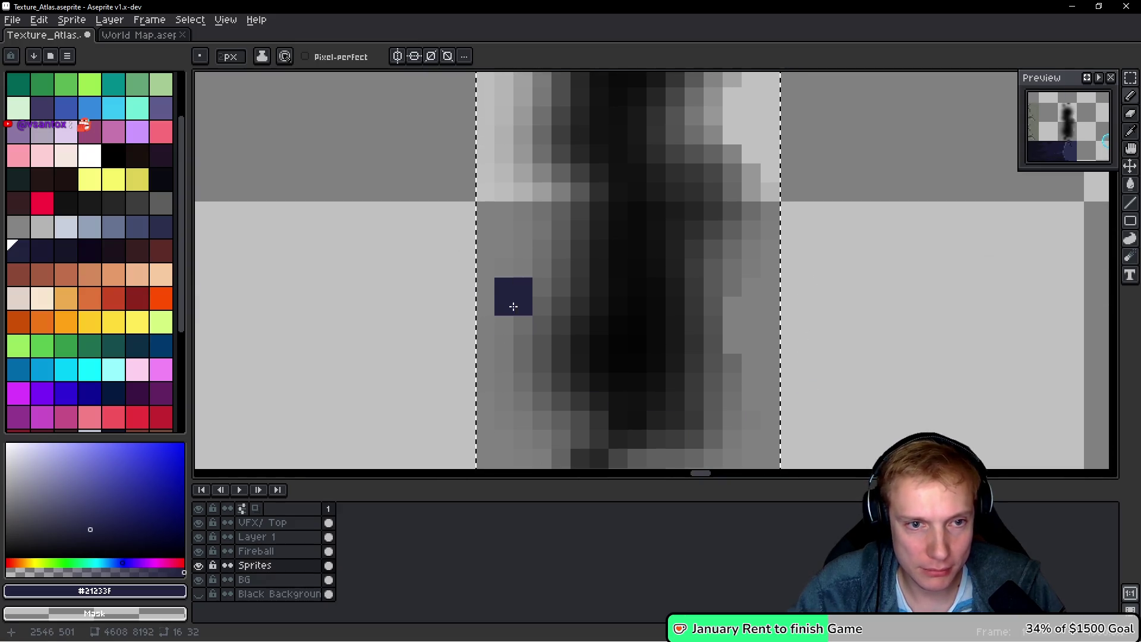
mouse_move(523, 190)
mouse_down()
mouse_move(542, 267)
mouse_move(489, 351)
mouse_up()
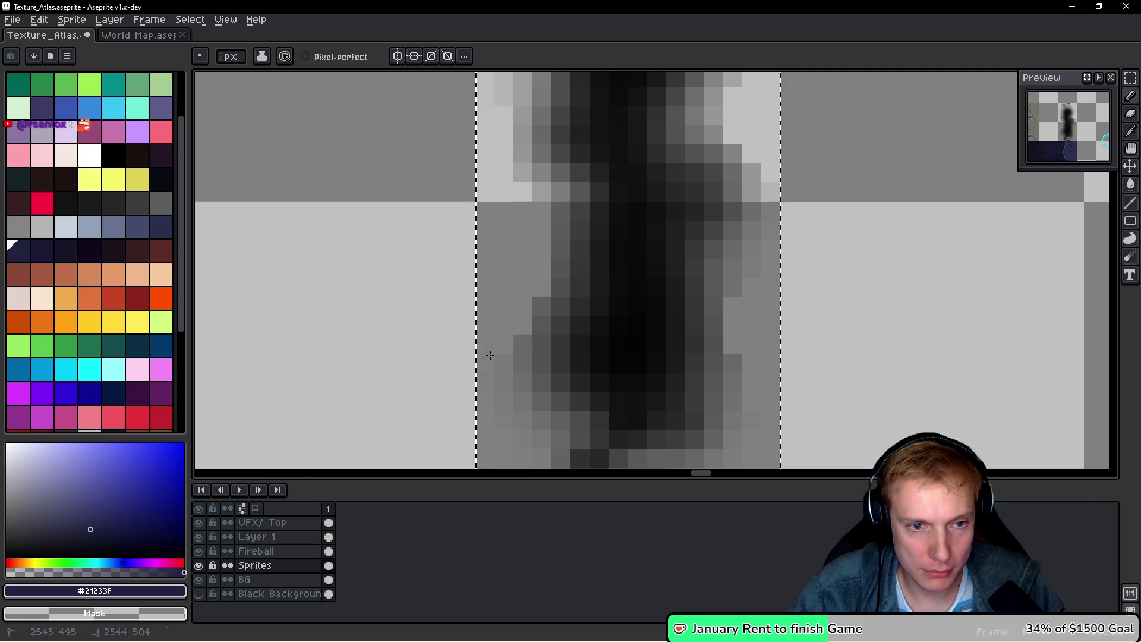
scroll(713, 290, up, 3)
drag(712, 289, 731, 203)
scroll(715, 113, down, 5)
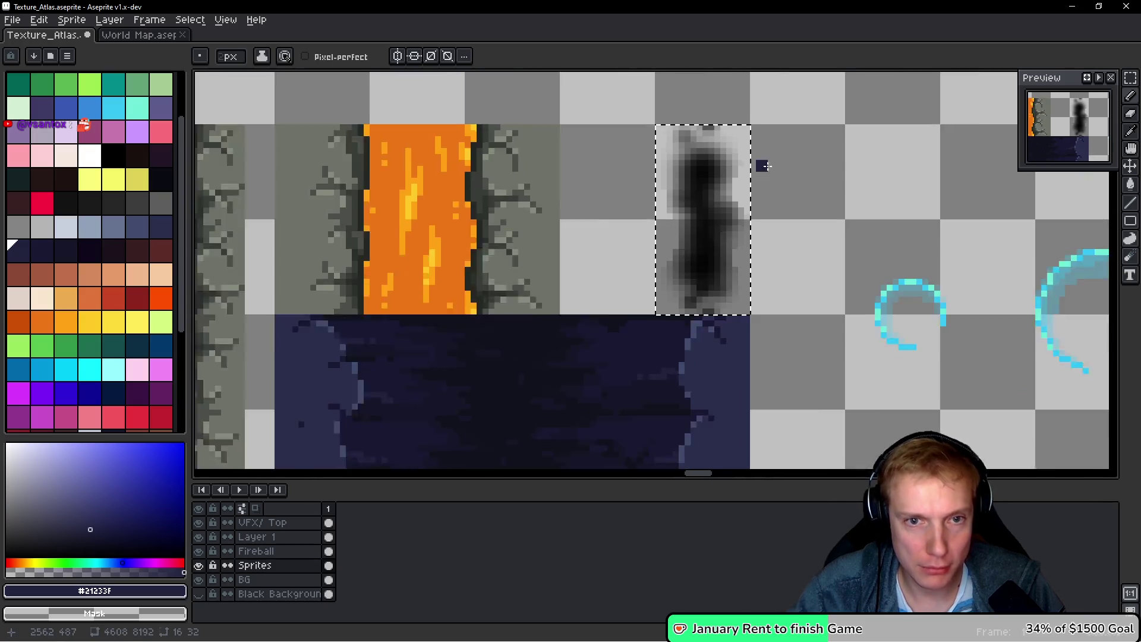
scroll(783, 184, up, 4)
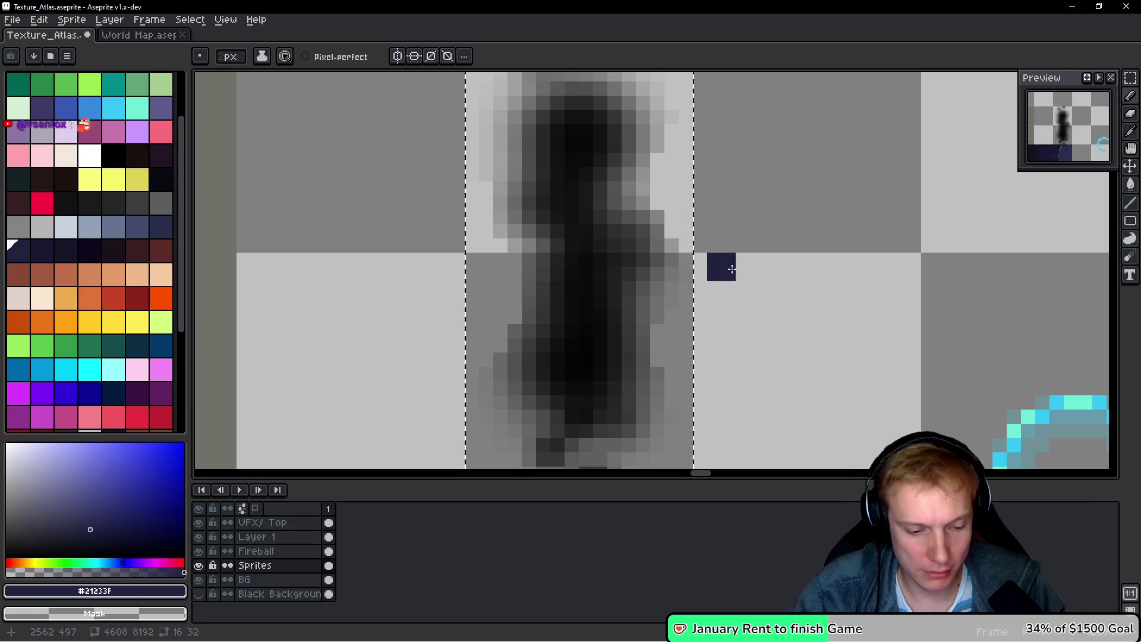
key(ctrl+u)
- Apply four Hue/Saturation passes raising the sprite's alpha to 100
drag(945, 327, 1061, 331)
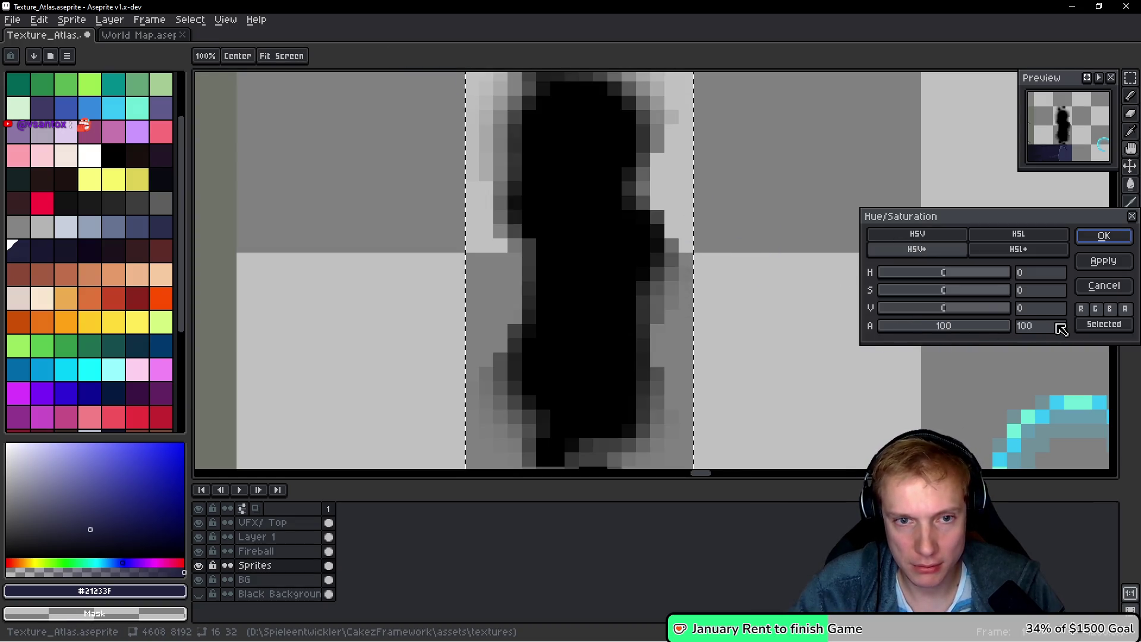
click(1097, 238)
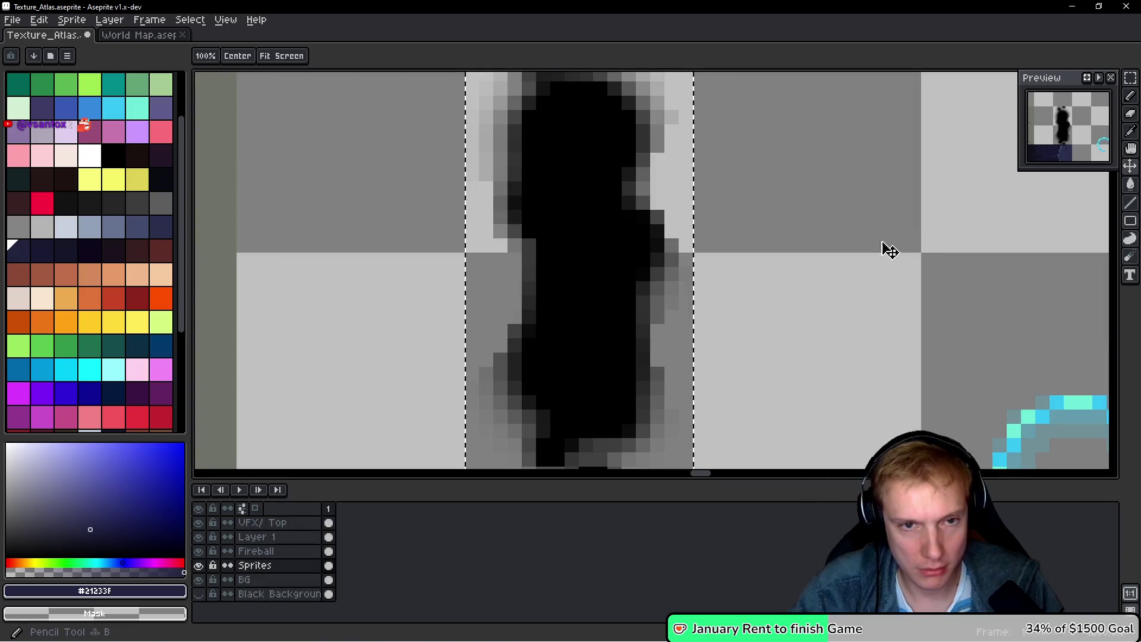
key(ctrl+u)
drag(949, 336, 1064, 329)
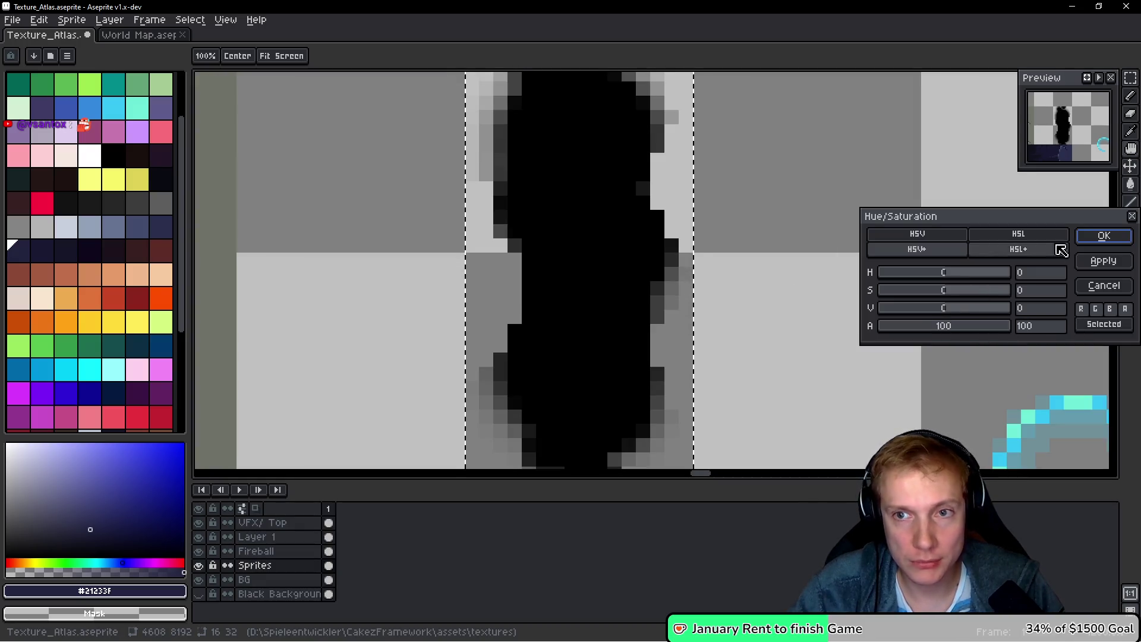
click(1105, 238)
key(ctrl+u)
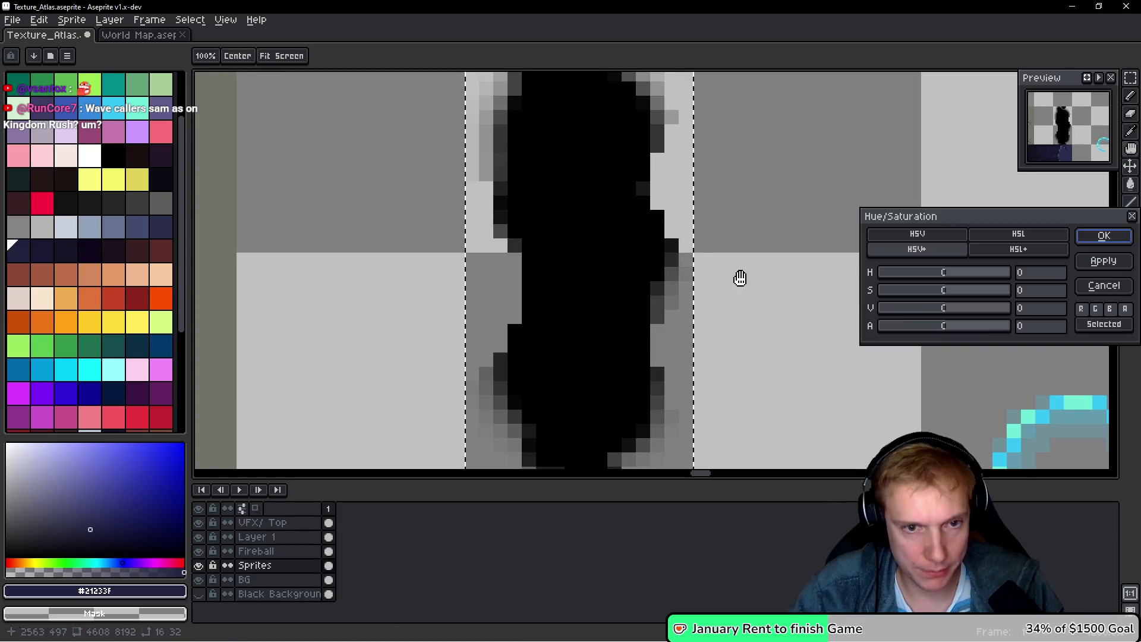
drag(950, 327, 1041, 320)
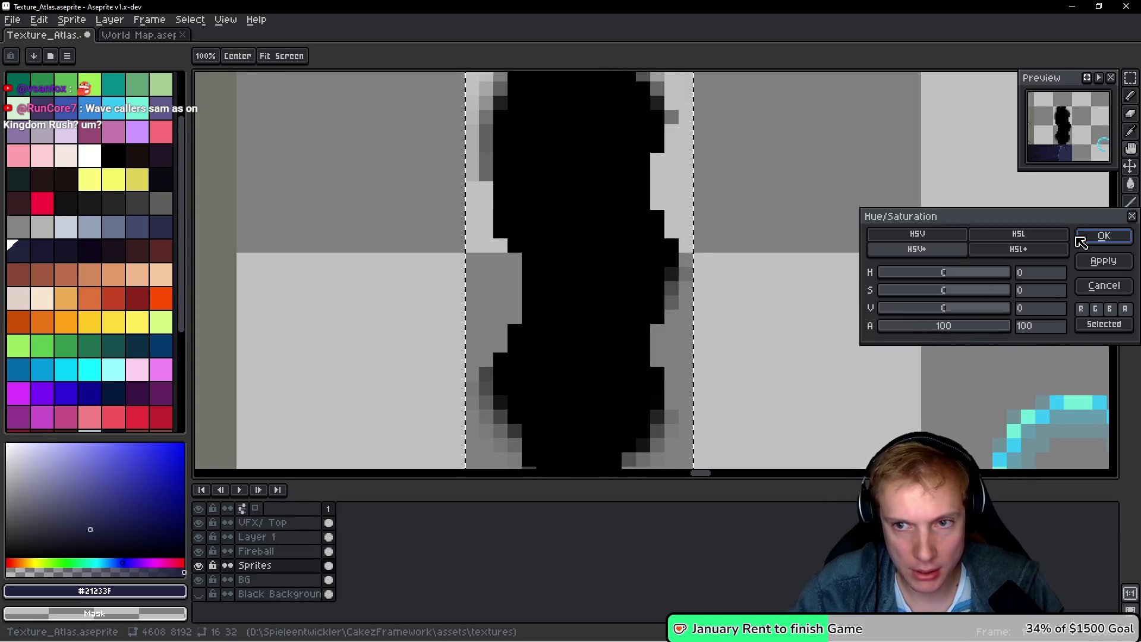
click(1080, 241)
key(ctrl+u)
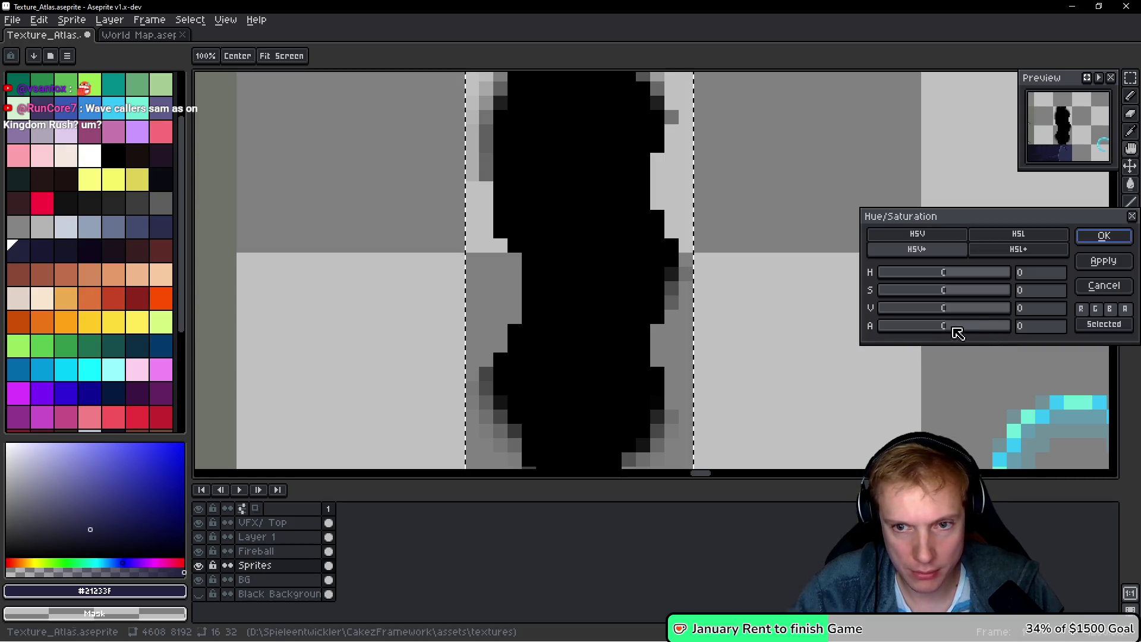
drag(954, 326, 1018, 324)
click(1104, 235)
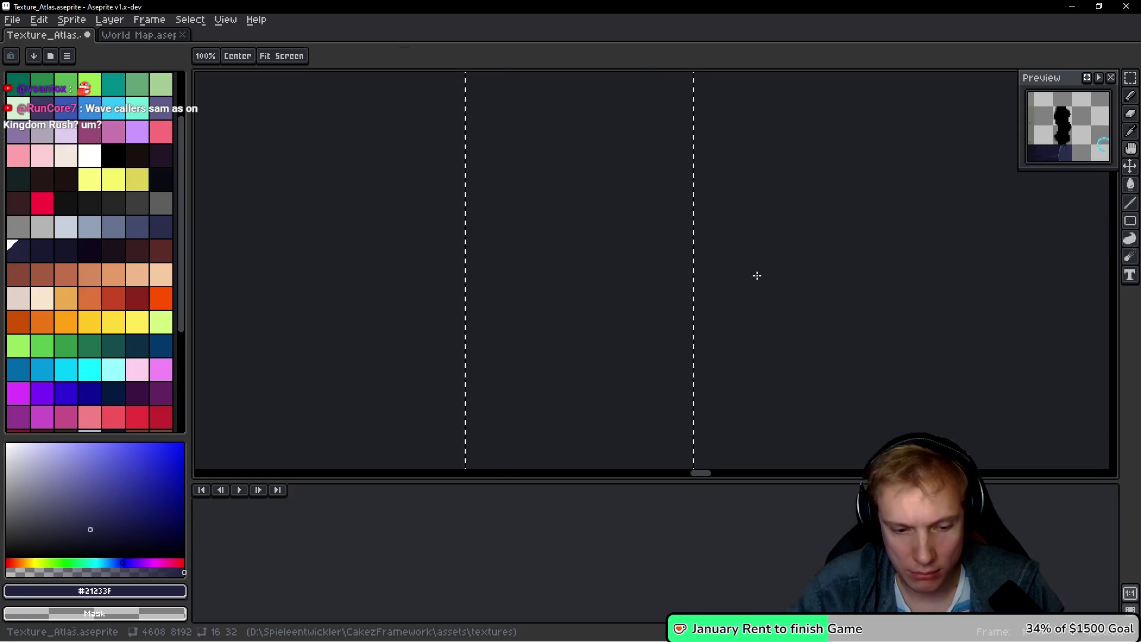
- Run further Hue/Saturation alpha +100 passes until the silhouette's edges are fully opaque
key(ctrl+u)
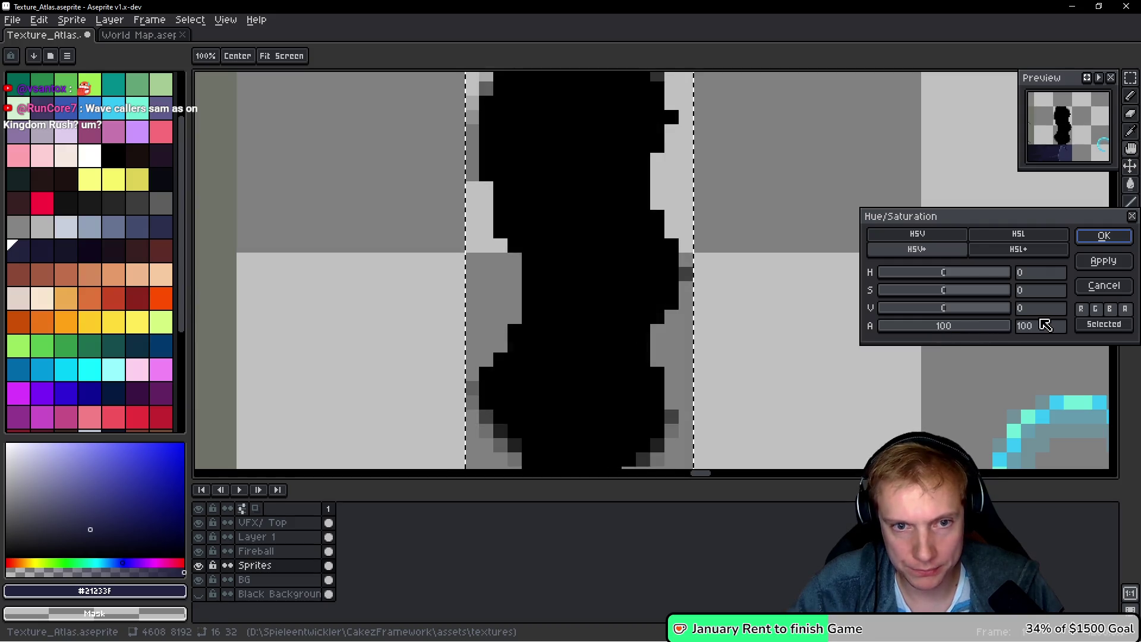
click(1103, 236)
key(ctrl+u)
drag(939, 327, 1018, 325)
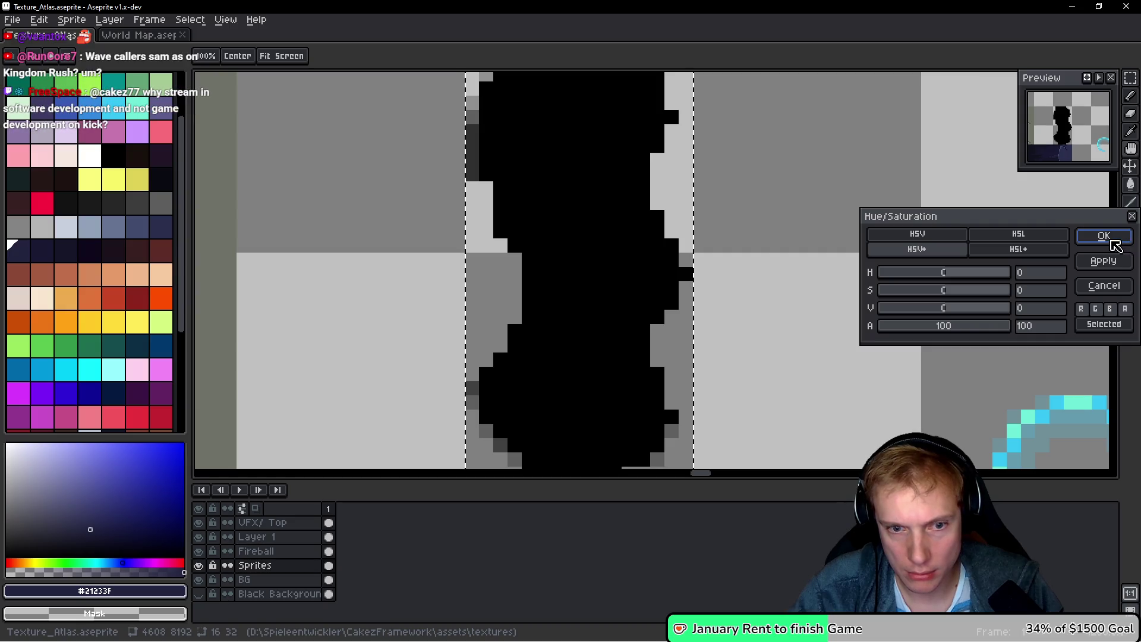
click(1104, 236)
key(b)
key(v)
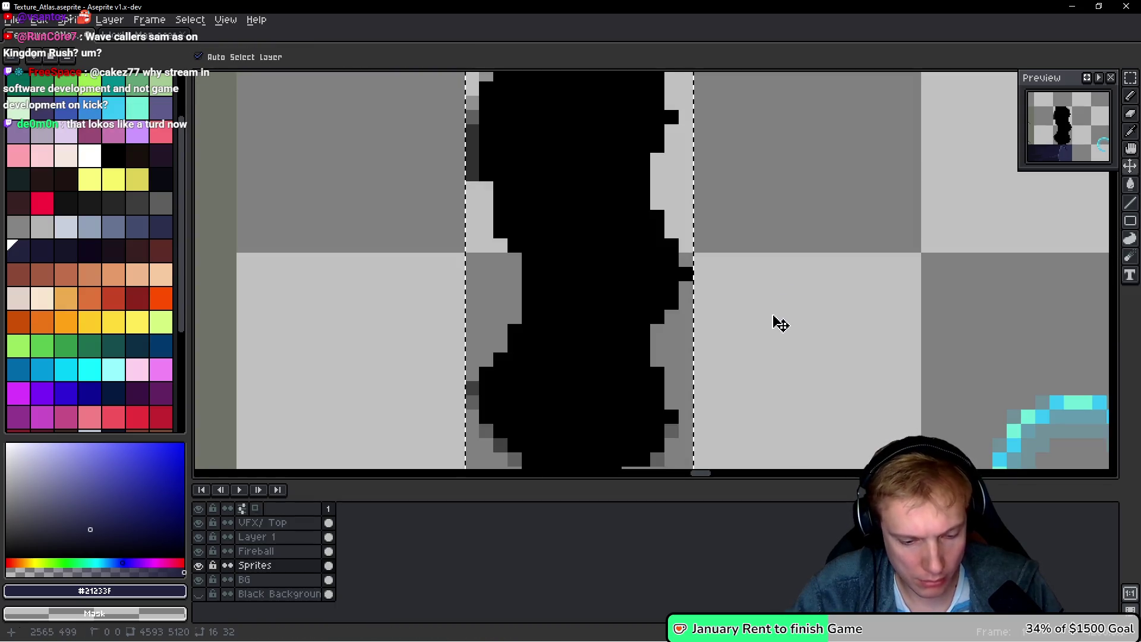
key(ctrl+u)
drag(940, 326, 1042, 326)
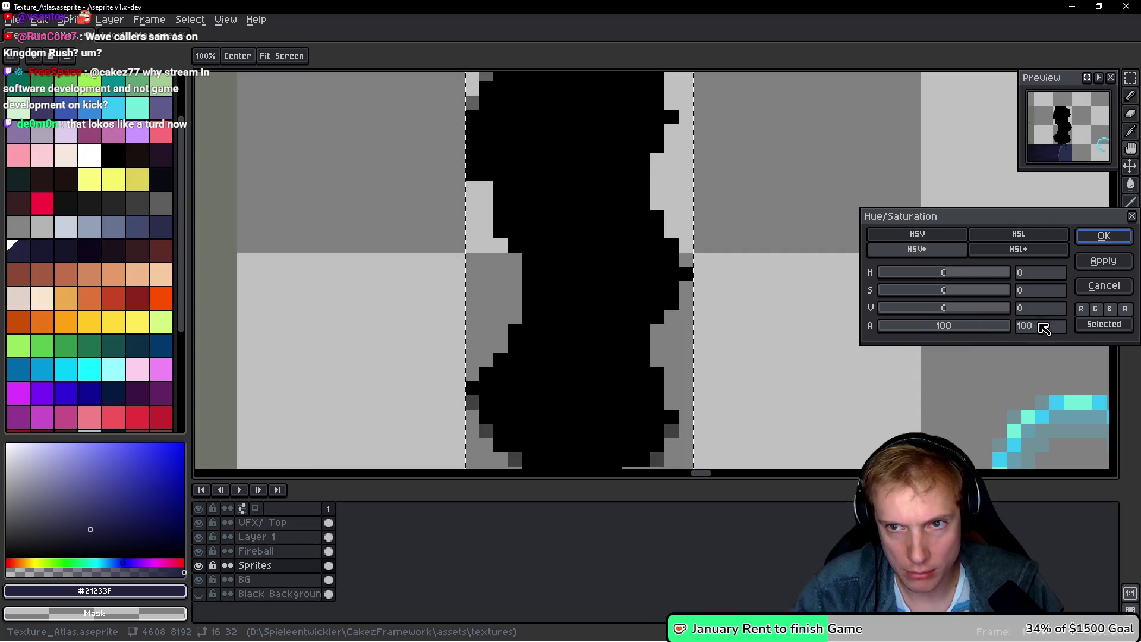
click(1122, 238)
key(b)
scroll(559, 298, down, 3)
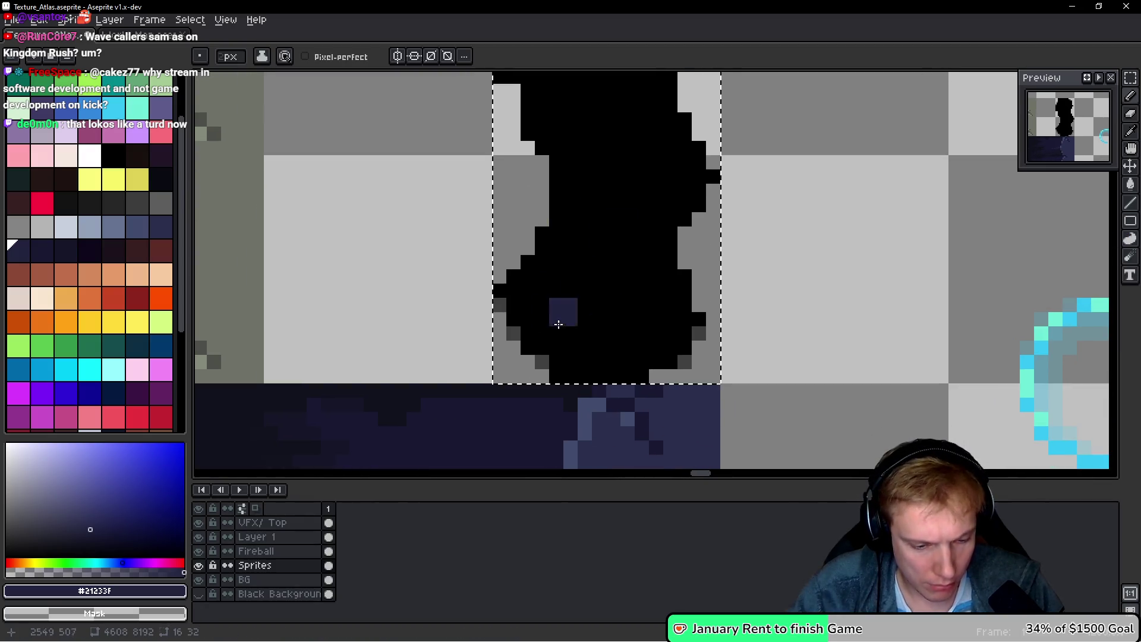
- Touch up the silhouette's edge pixels in grey, navy and black
click(491, 304)
click(542, 361)
click(692, 354)
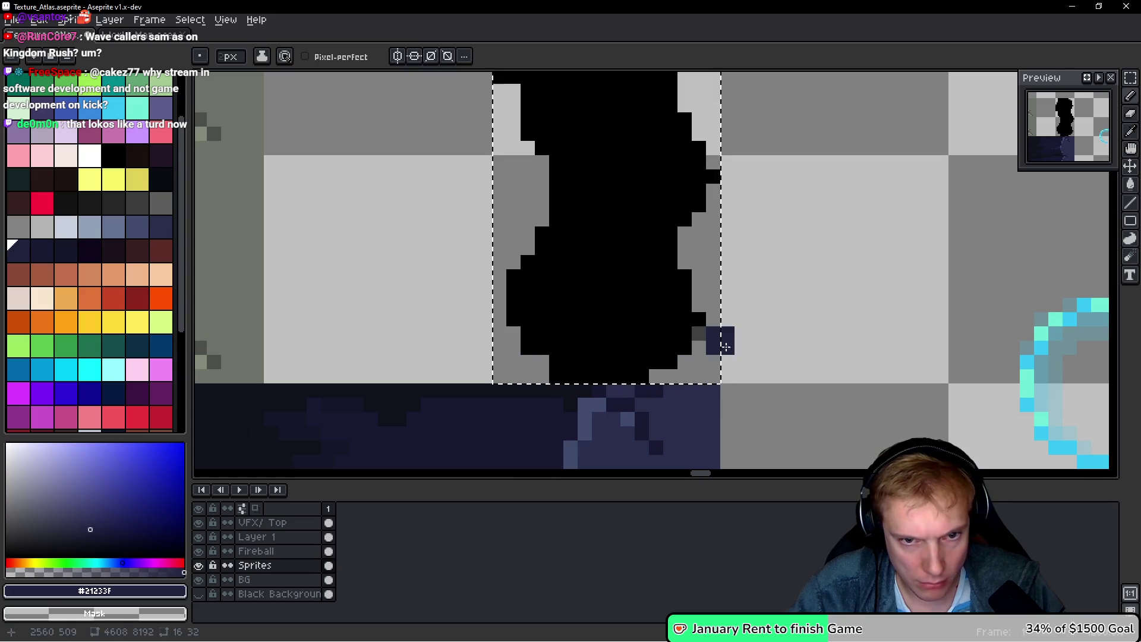
scroll(721, 274, up, 2)
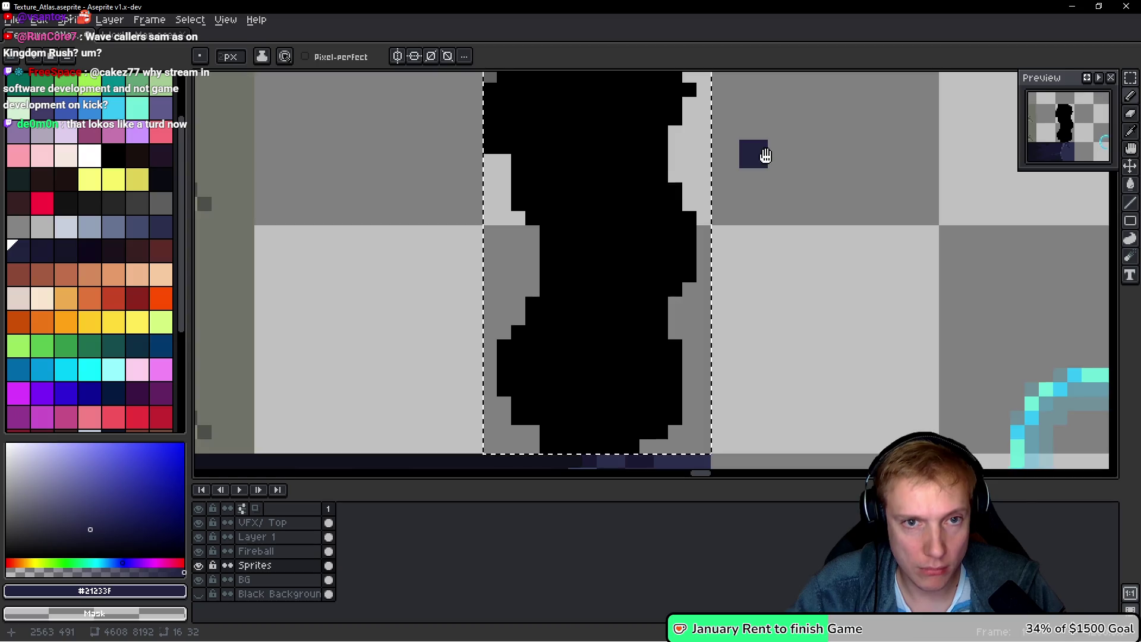
scroll(765, 155, up, 3)
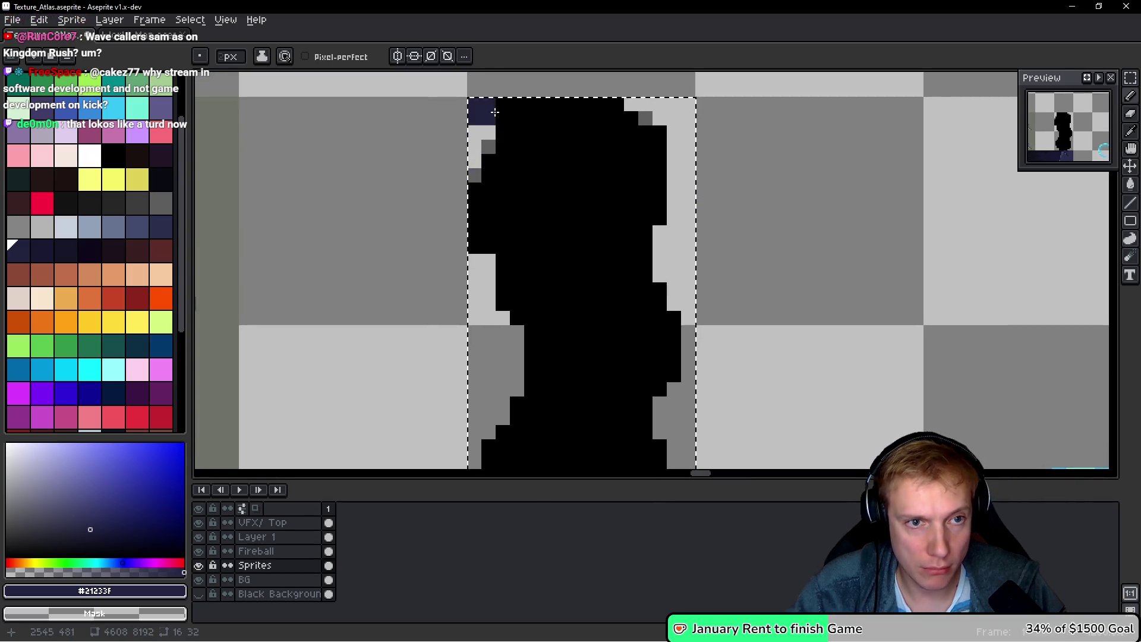
click(489, 146)
alt+click(515, 167)
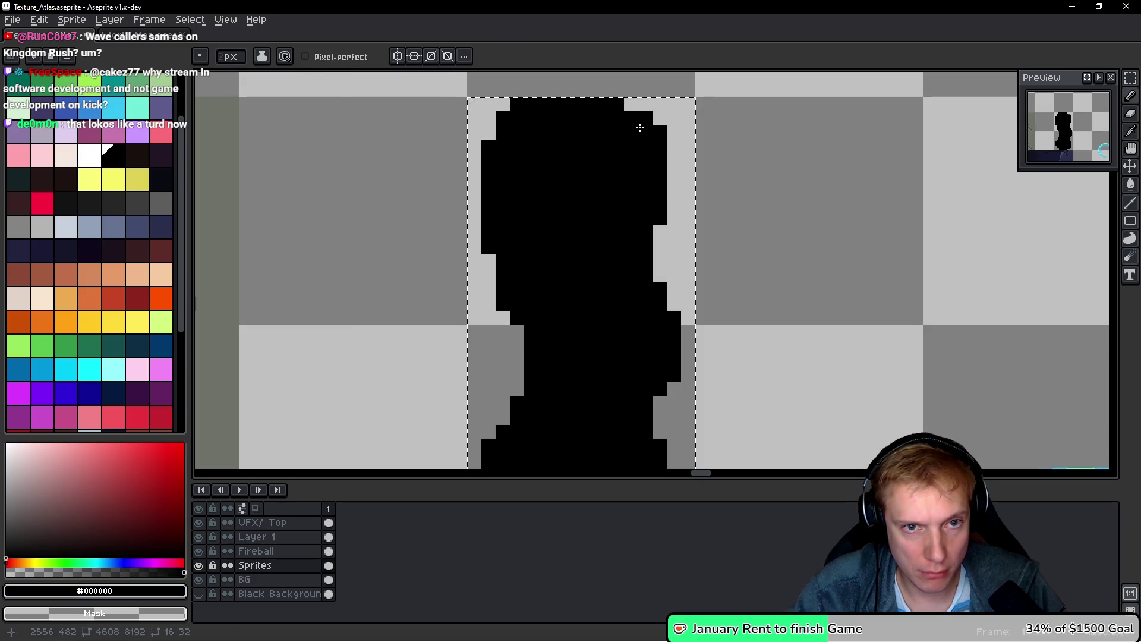
scroll(726, 272, down, 4)
scroll(725, 272, down, 2)
- Save Texture_Atlas.aseprite and export it as a sprite sheet
key(ctrl+s)
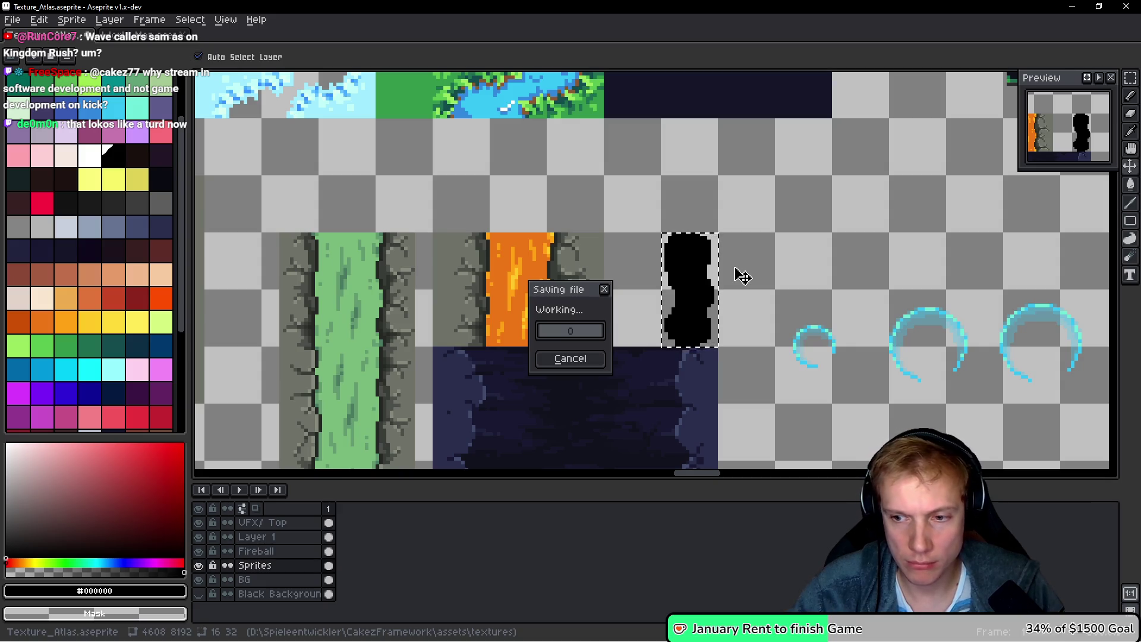
key(ctrl+e)
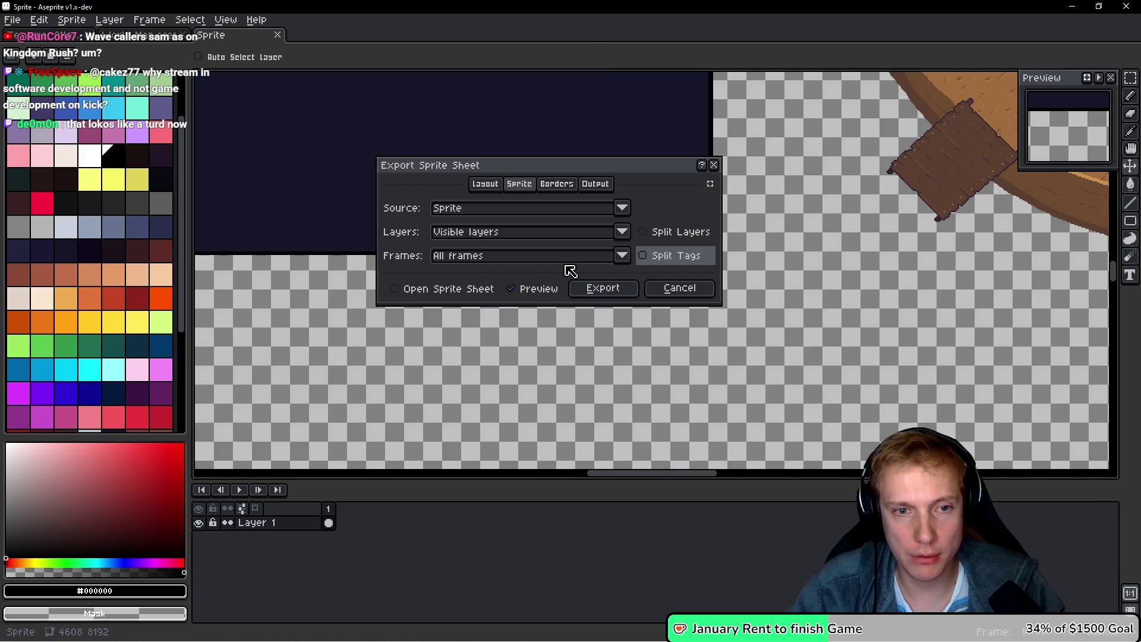
click(601, 288)
key(alt+Tab)
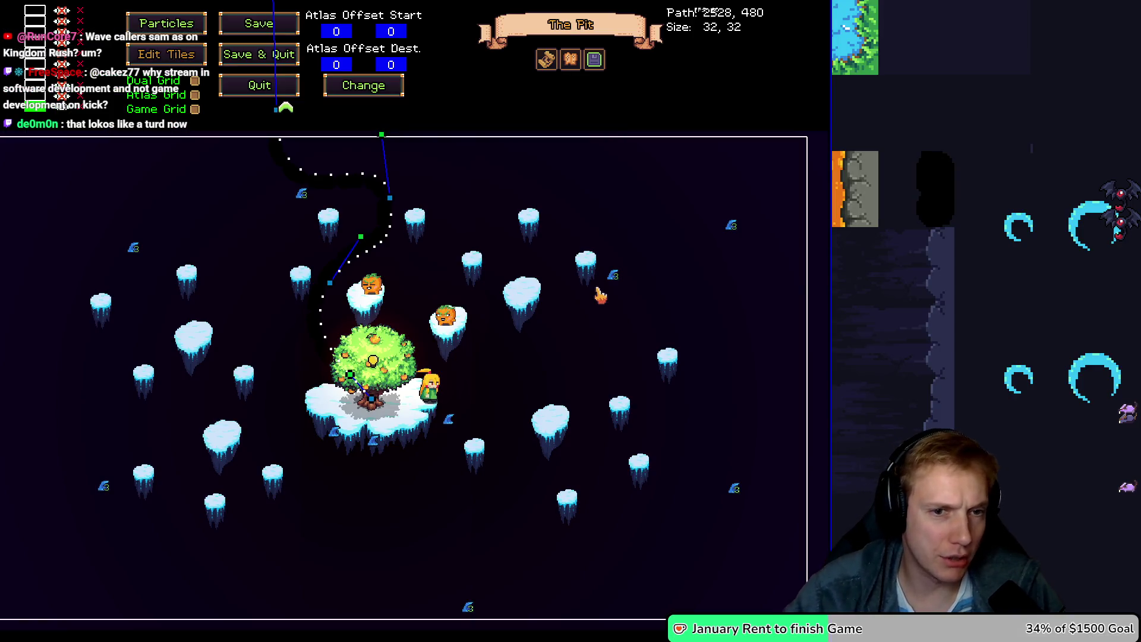
key(Escape)
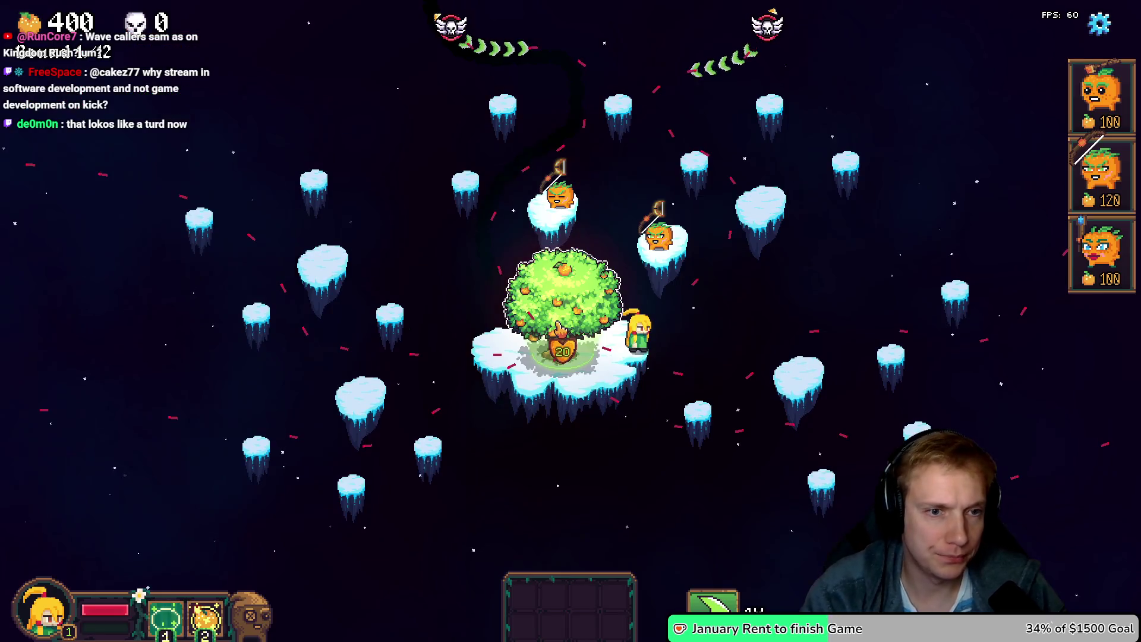
click(441, 21)
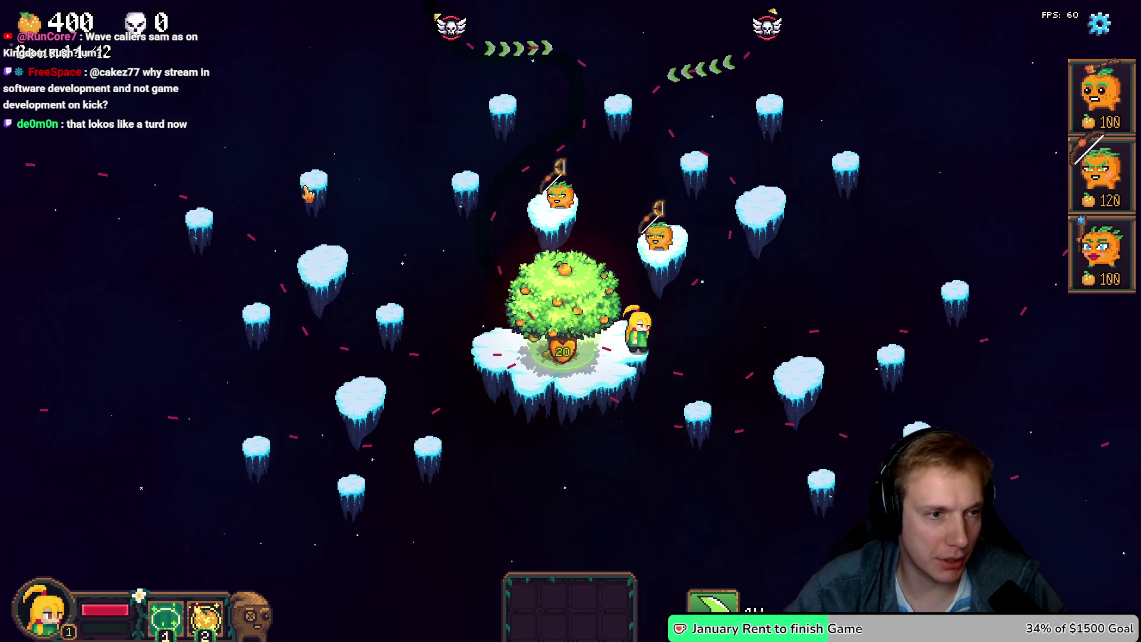
key(F1)
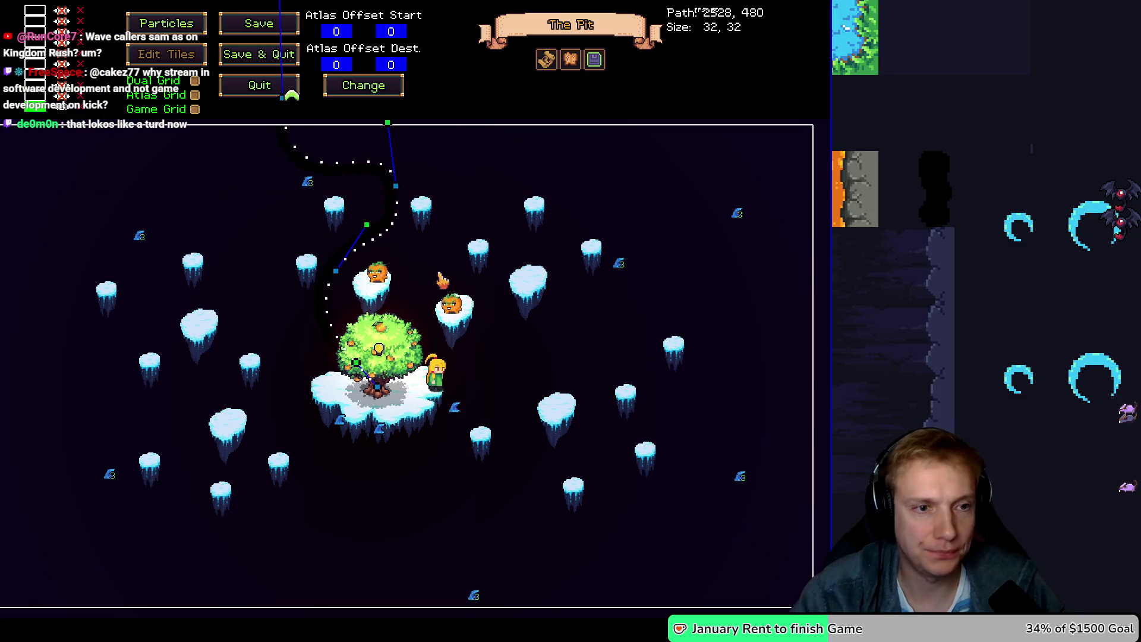
- Select the 16×32 silhouette sprite at atlas position 2544, 480, then turn Edit Tiles off
mouse_move(441, 165)
mouse_down()
mouse_move(557, 220)
mouse_move(510, 223)
mouse_up()
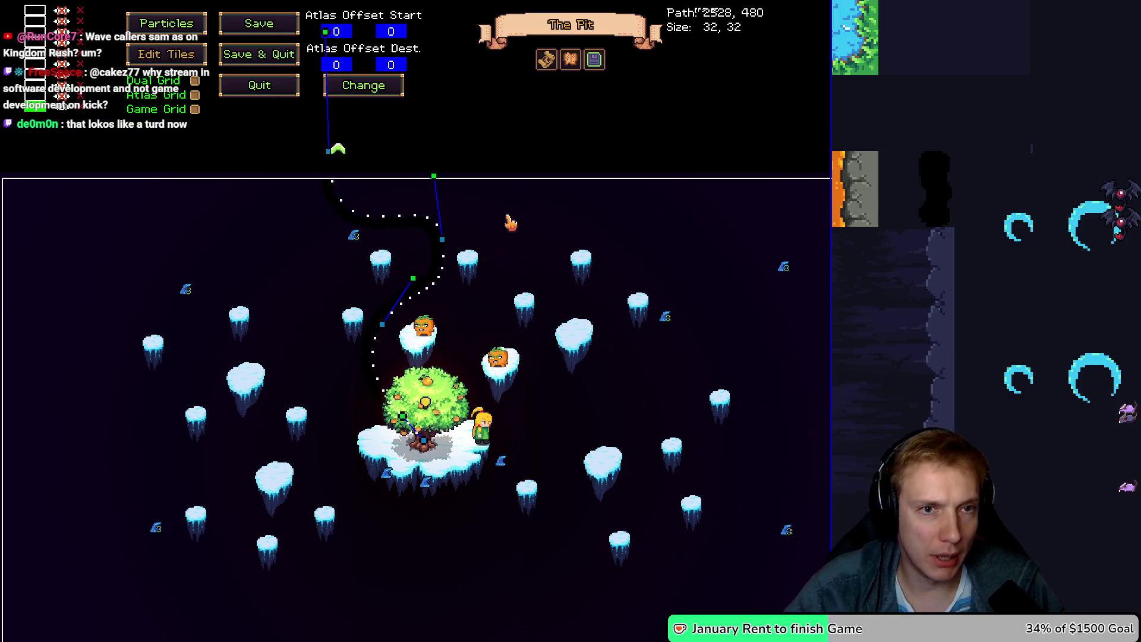
click(537, 203)
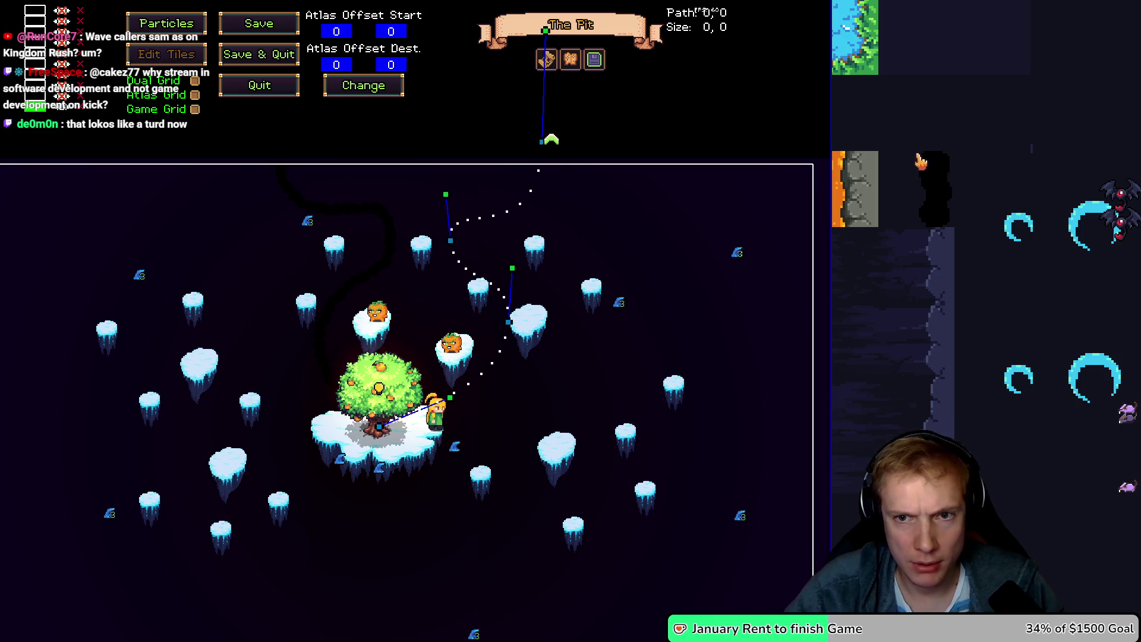
click(662, 200)
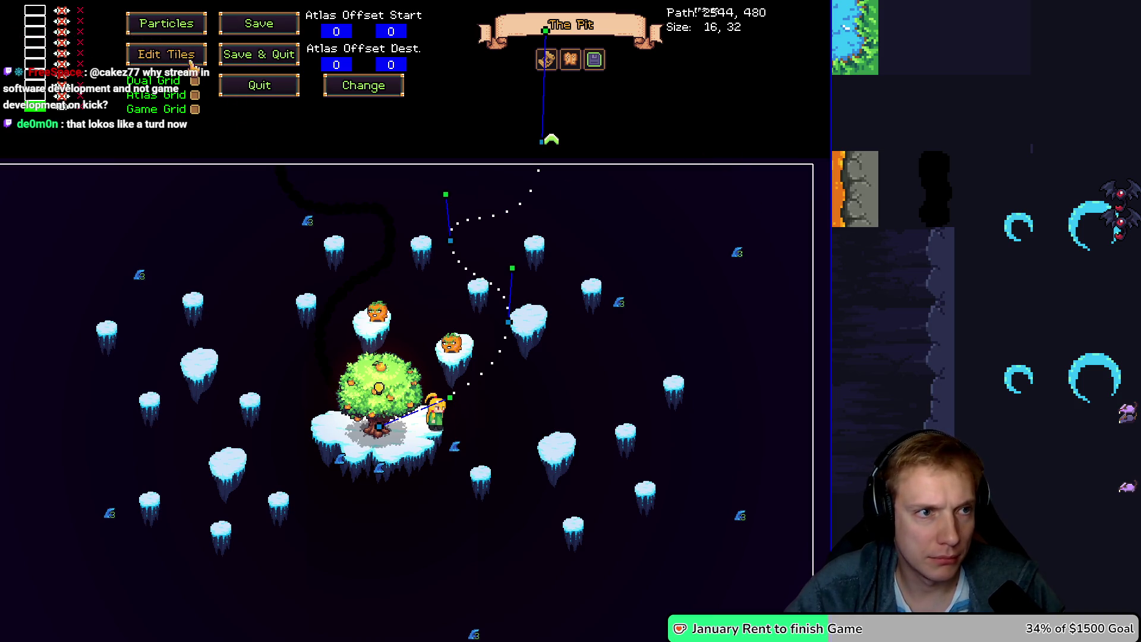
click(628, 247)
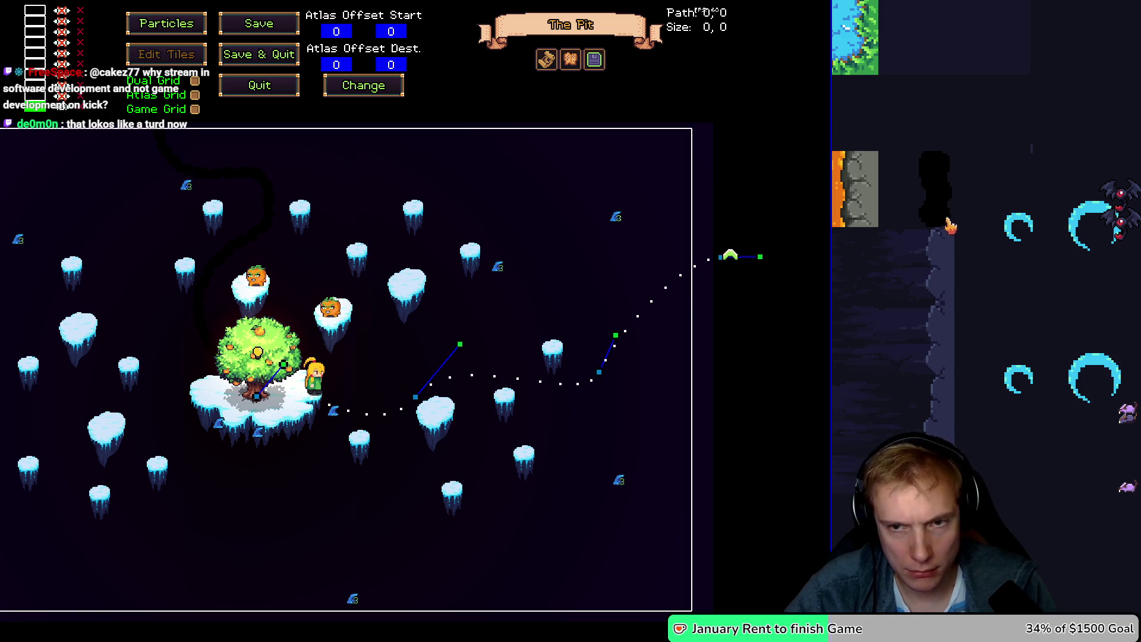
click(642, 285)
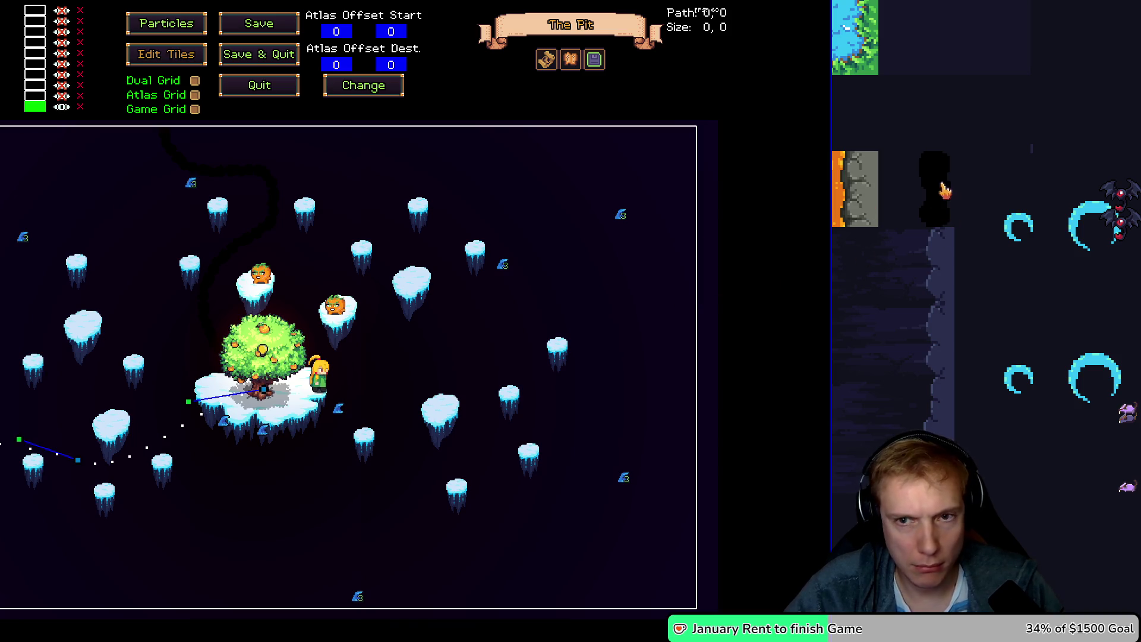
click(951, 222)
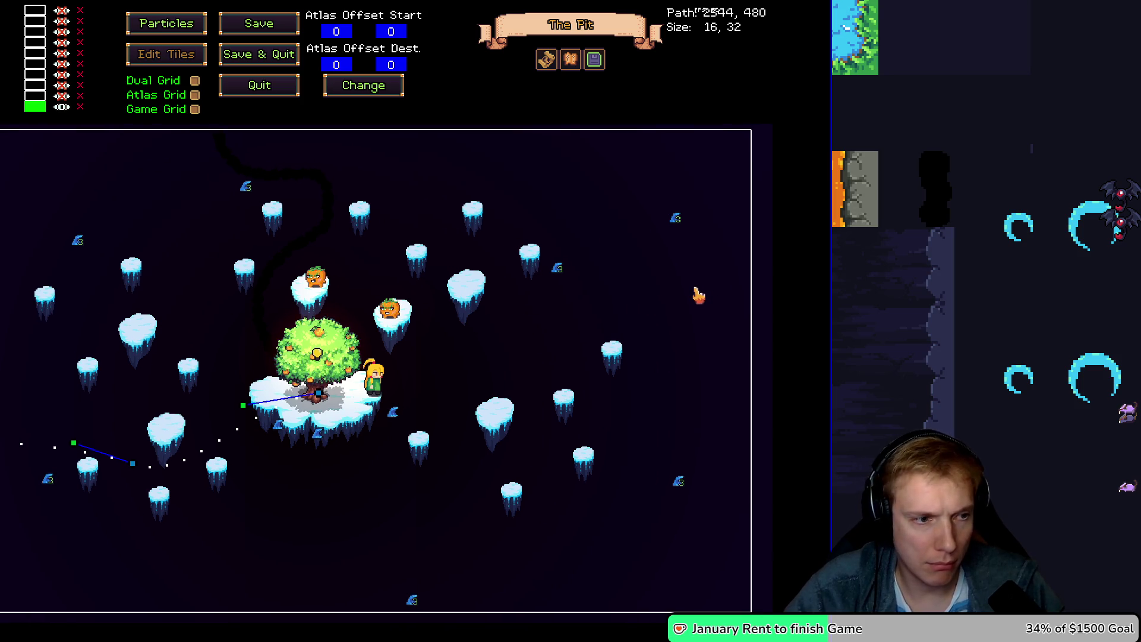
click(838, 183)
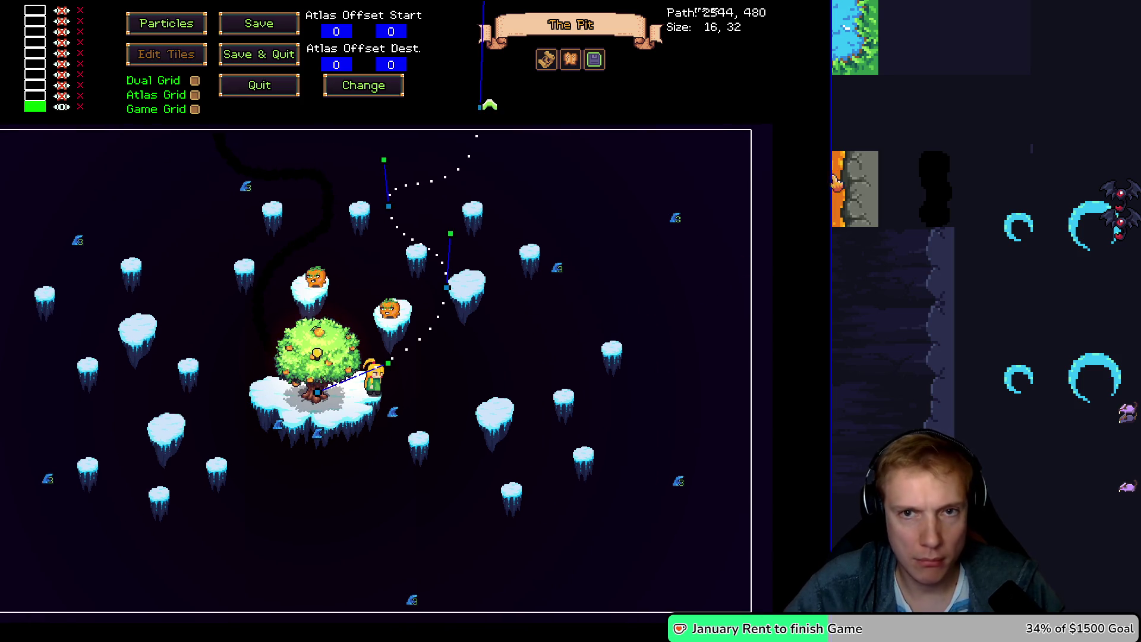
click(166, 54)
- Step through the enemy paths to path 4 and enable spline smoothing on it
key(Right)
key(Right)
key(Right)
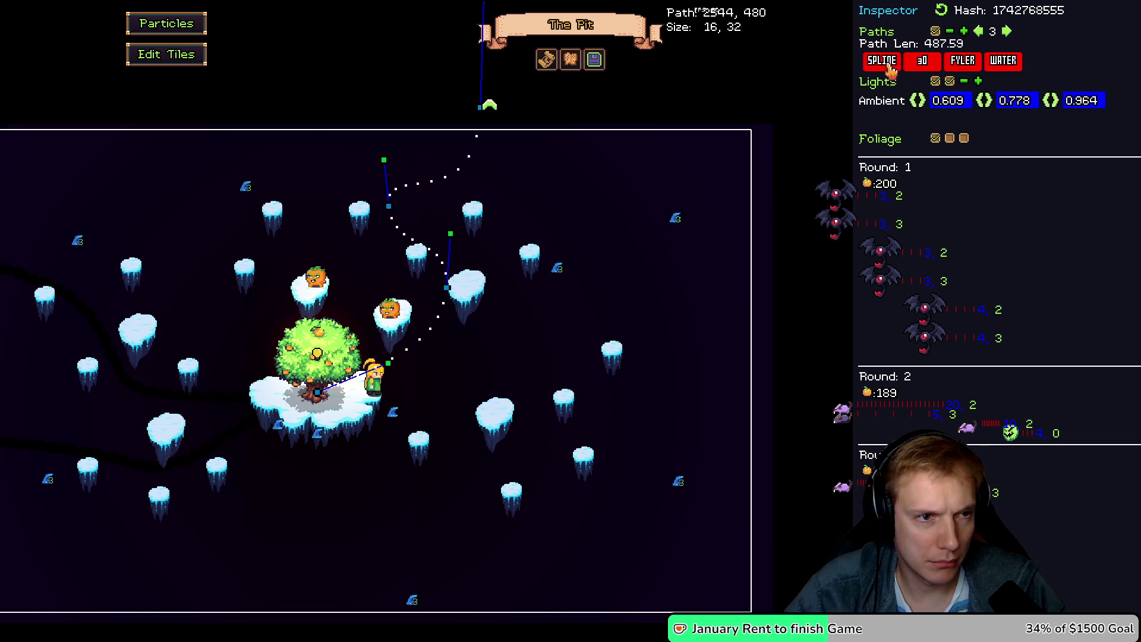
key(Left)
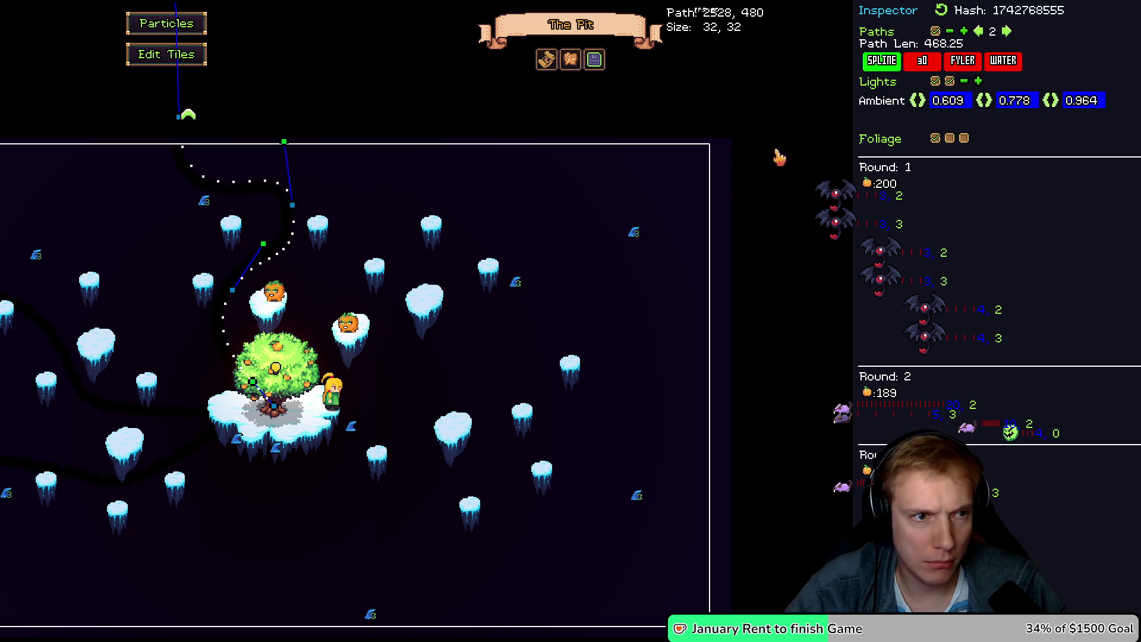
key(Right)
key(Right)
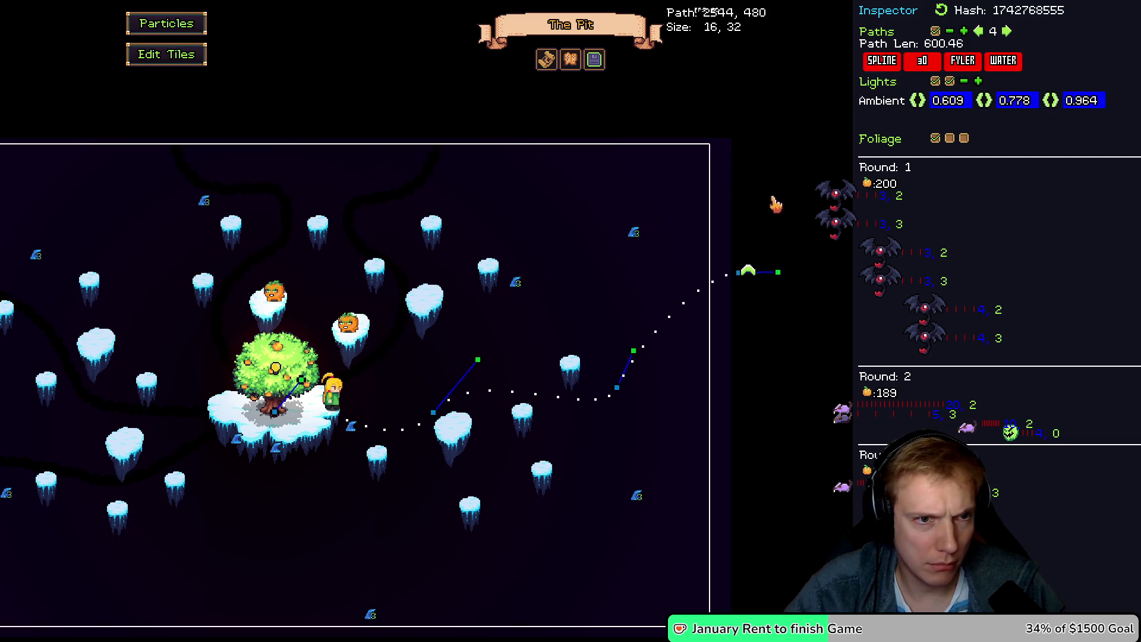
key(Right)
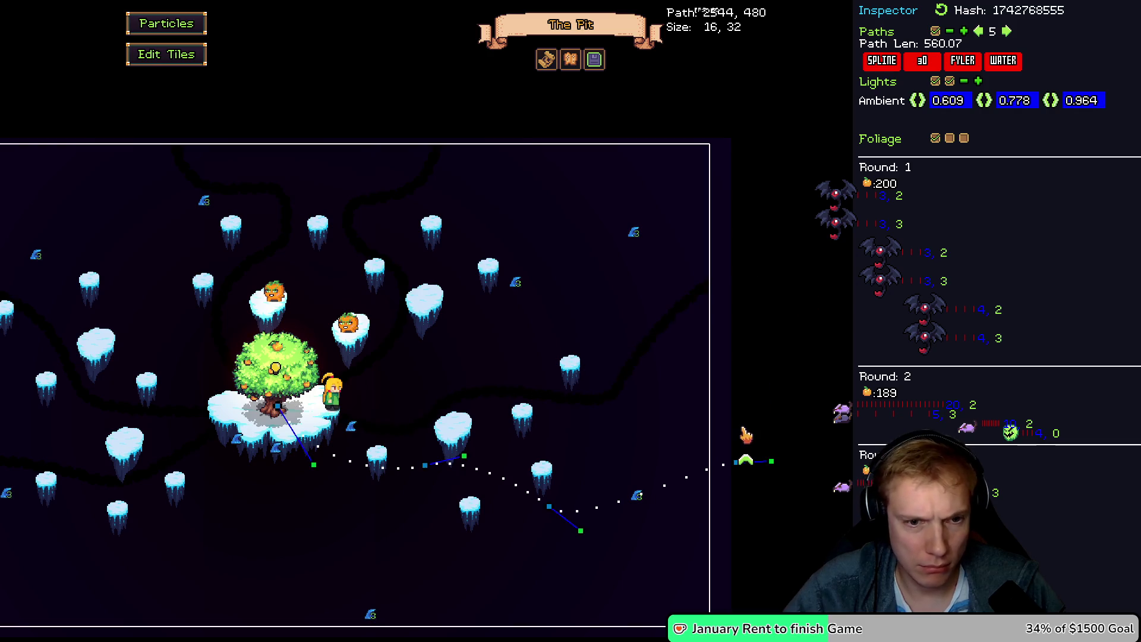
click(883, 62)
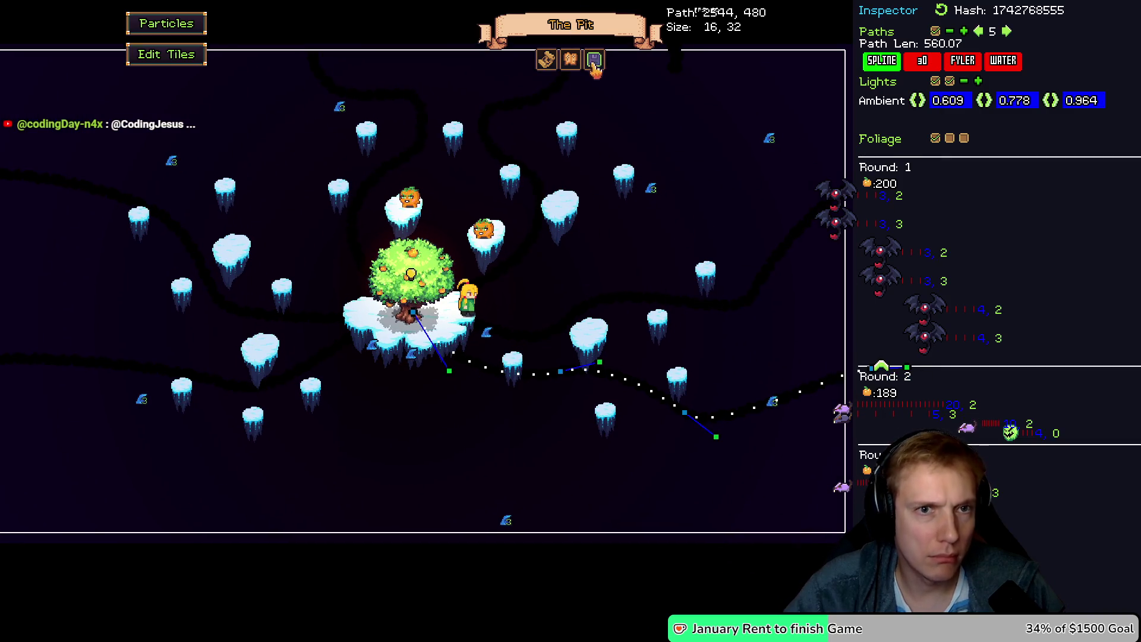
- Save the level The Pit in the level manager, close it, and start play
click(546, 60)
click(654, 450)
click(644, 361)
click(711, 146)
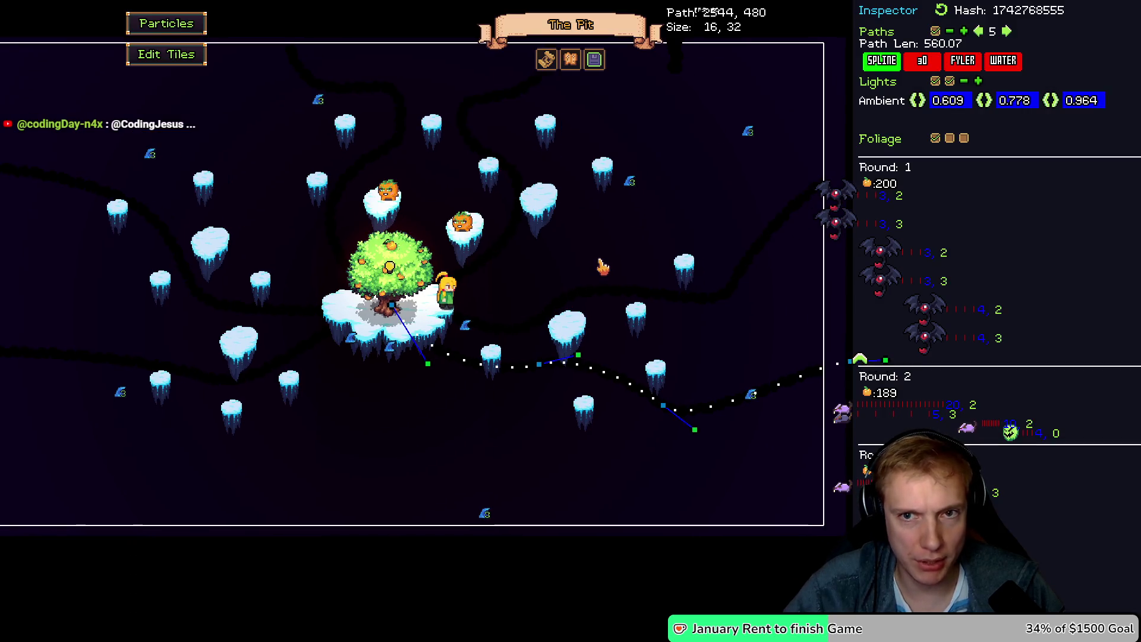
key(F1)
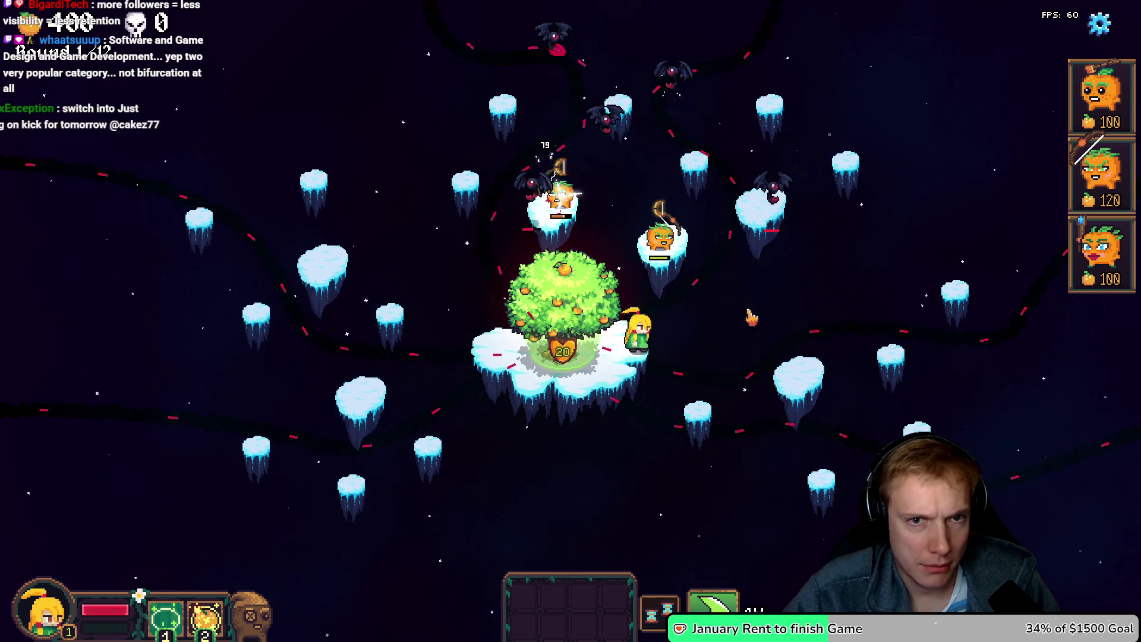
- Trigger the heroine's hero ability with key 1 during round 1 of The Pit
key(1)
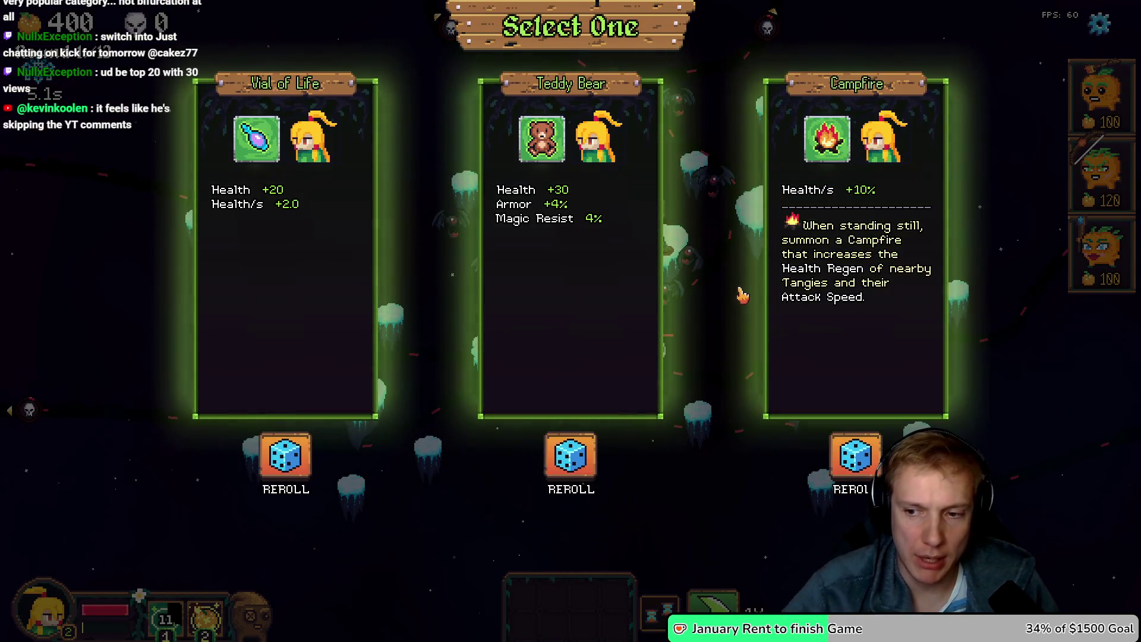
- Take the Campfire reward, then restart The Pit from round 1 after the game over
click(768, 305)
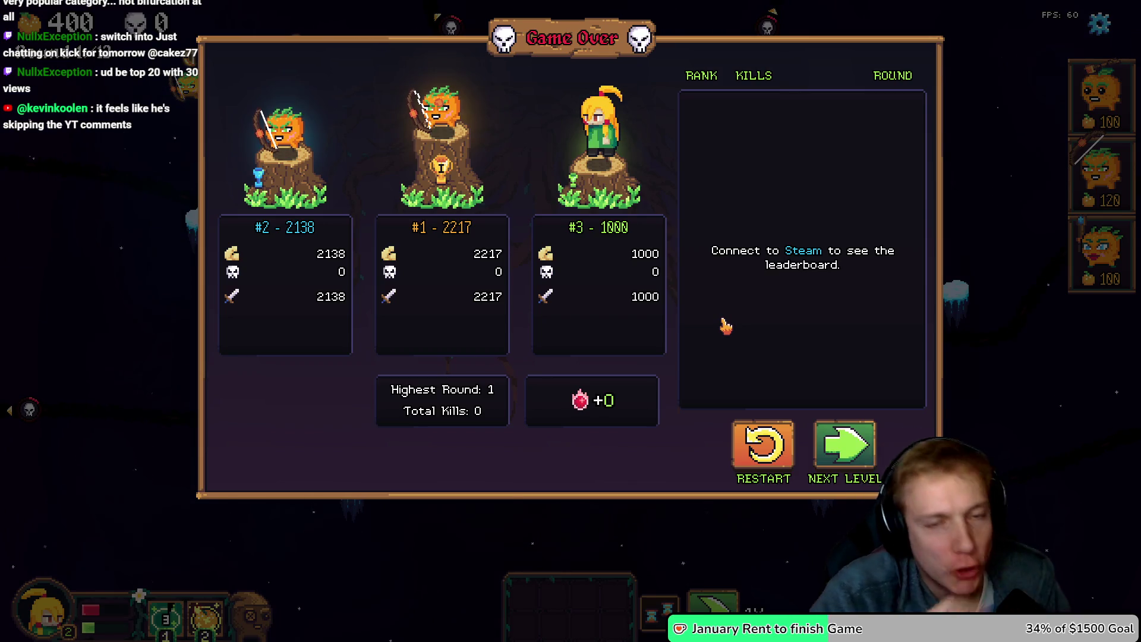
click(764, 445)
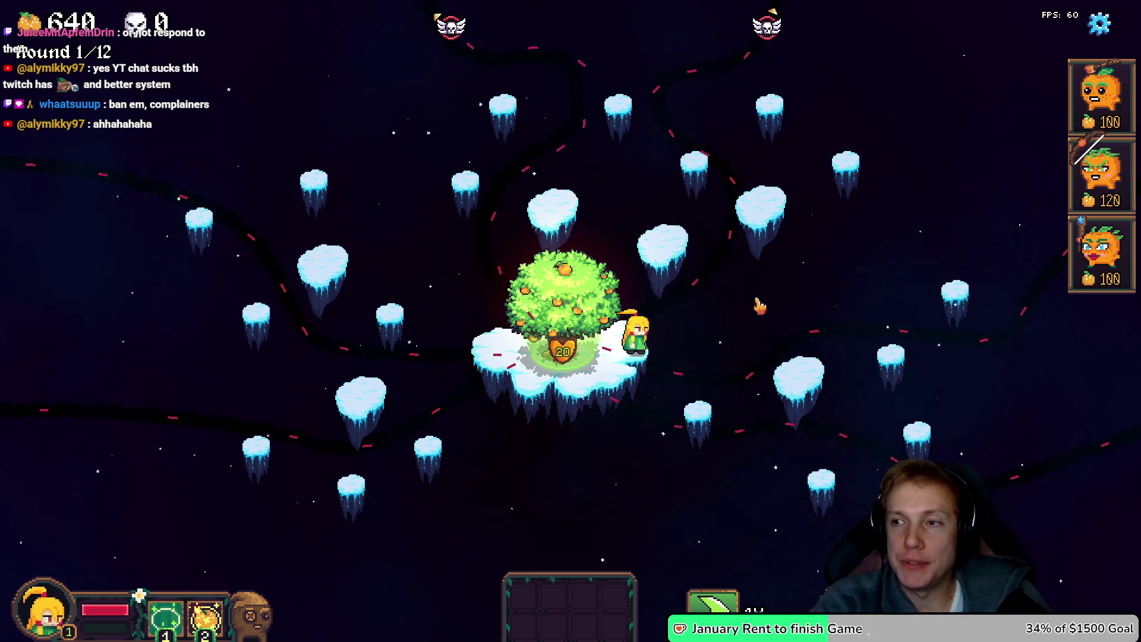
key(alt+Tab)
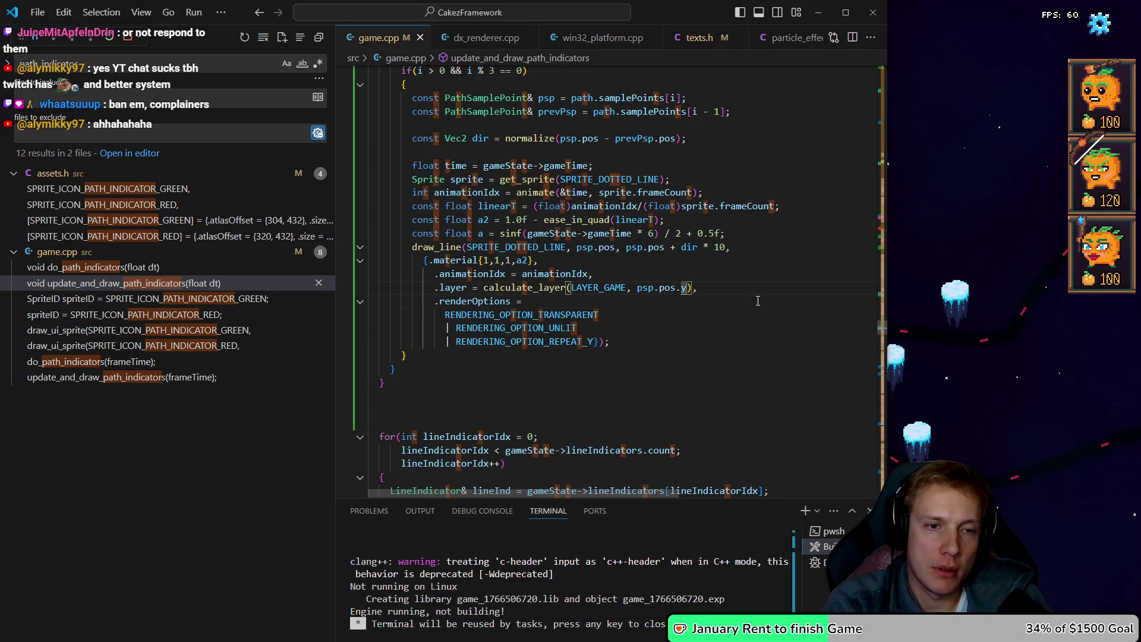
- Delete the .pathOffset line from each of round 1's bat spawn batches in STORY_MAP_THE_PIT
key(alt+Left)
key(Down)
key(Down)
key(Down)
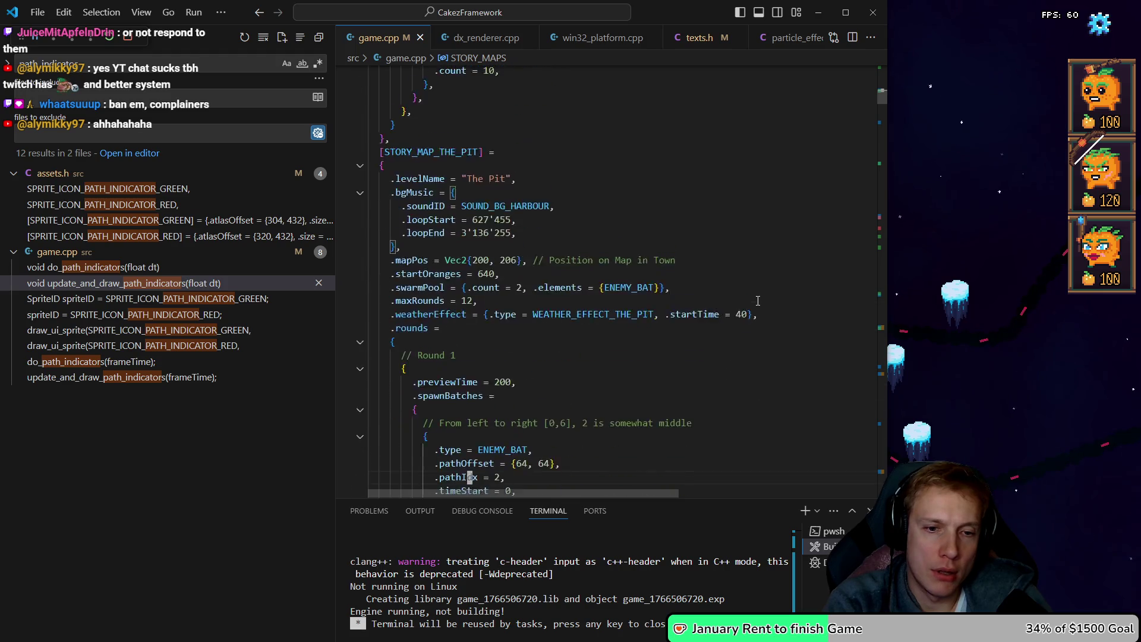
key(ctrl+shift+k)
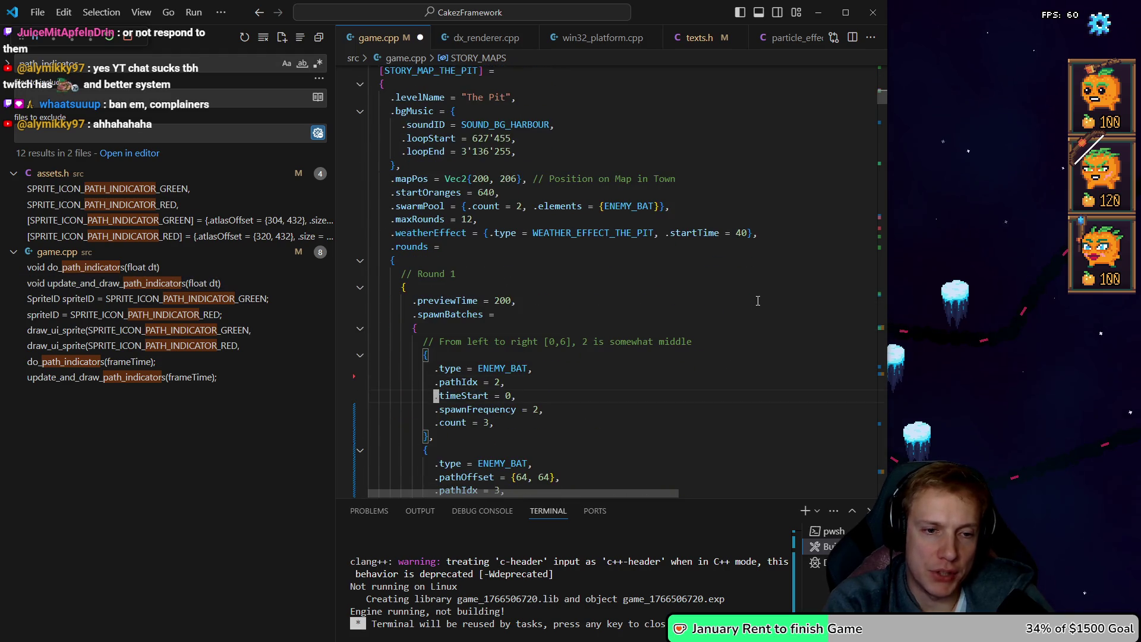
key(ctrl+shift+k)
key(Down)
key(Down)
key(Down)
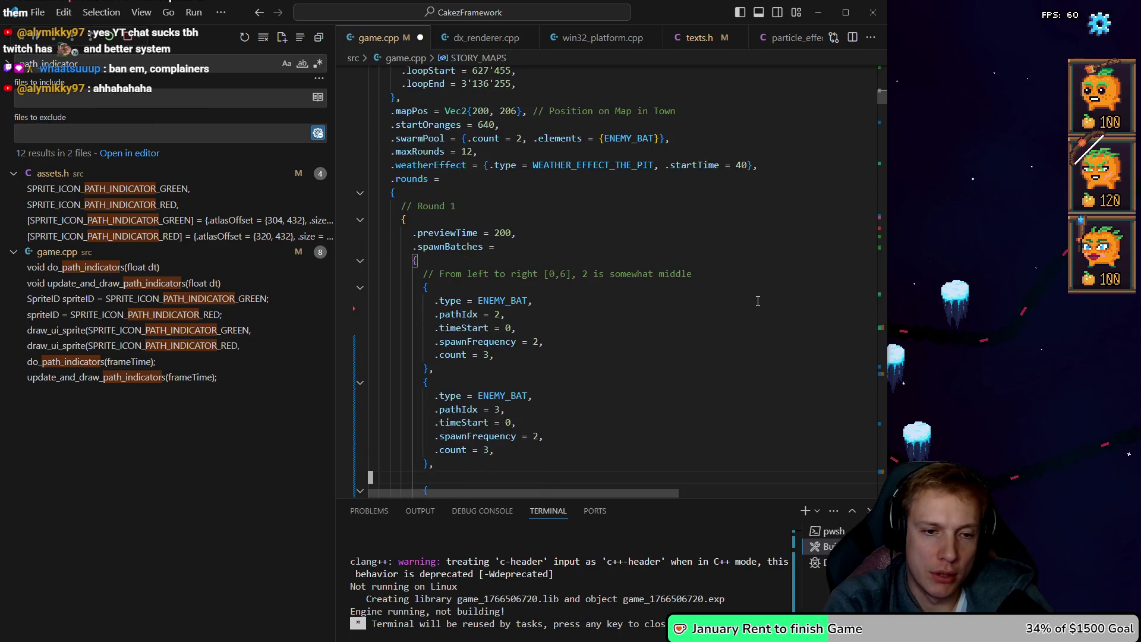
key(Down)
key(Down)
key(Down)
key(Up)
key(Up)
key(Up)
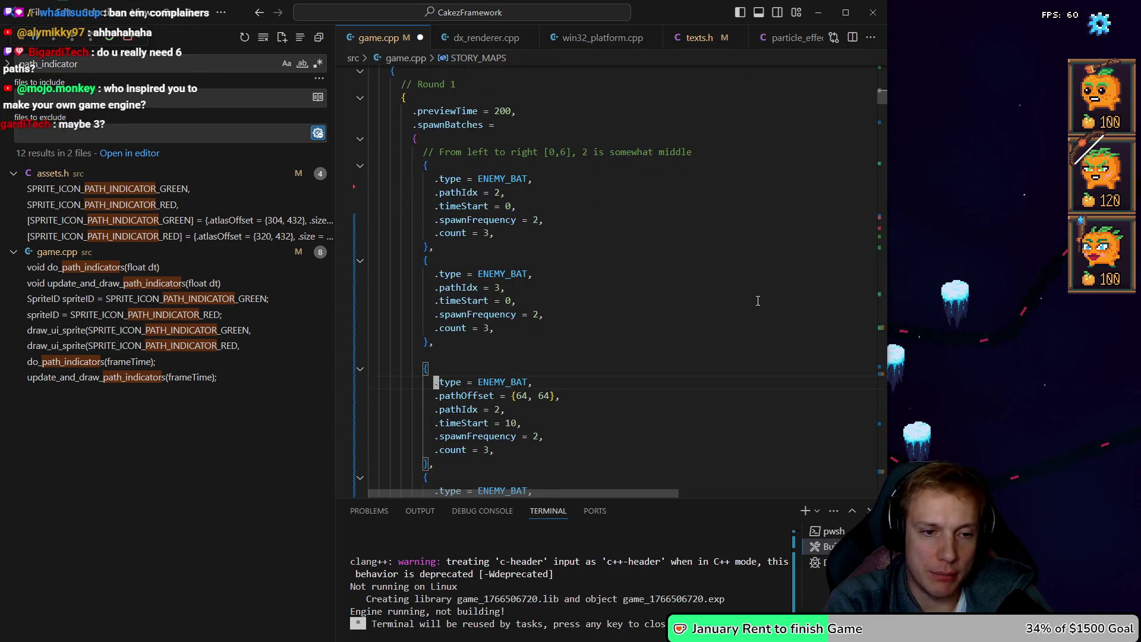
key(ctrl+shift+k)
key(Down)
key(Down)
key(Down)
key(ctrl+shift+k)
key(Down)
key(Down)
key(Down)
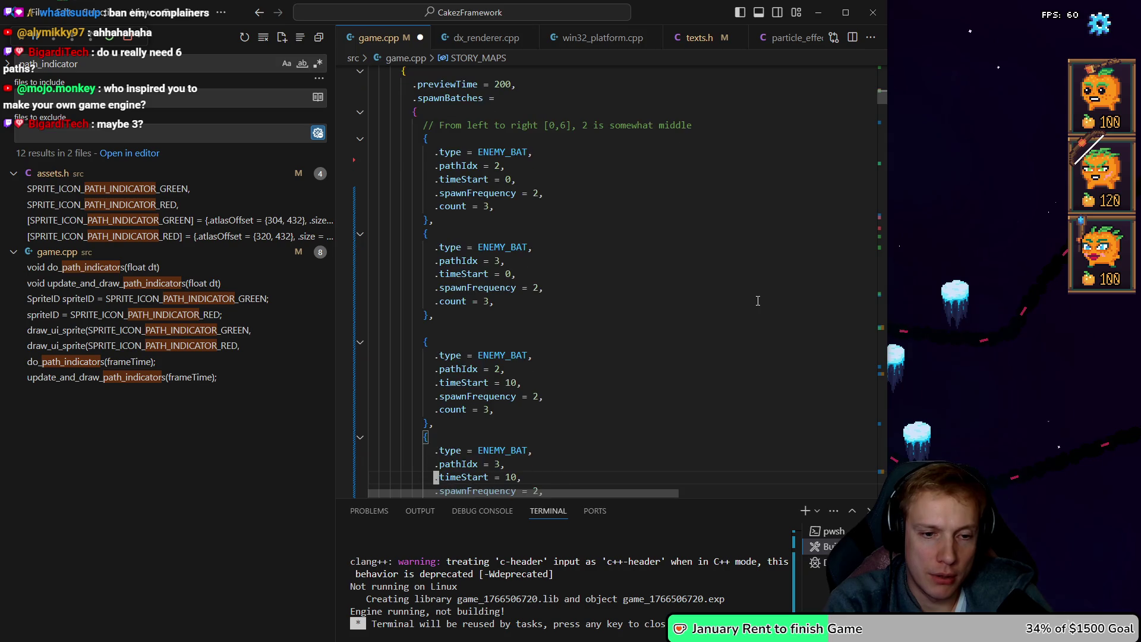
key(ctrl+shift+k)
key(Down)
key(Down)
key(Down)
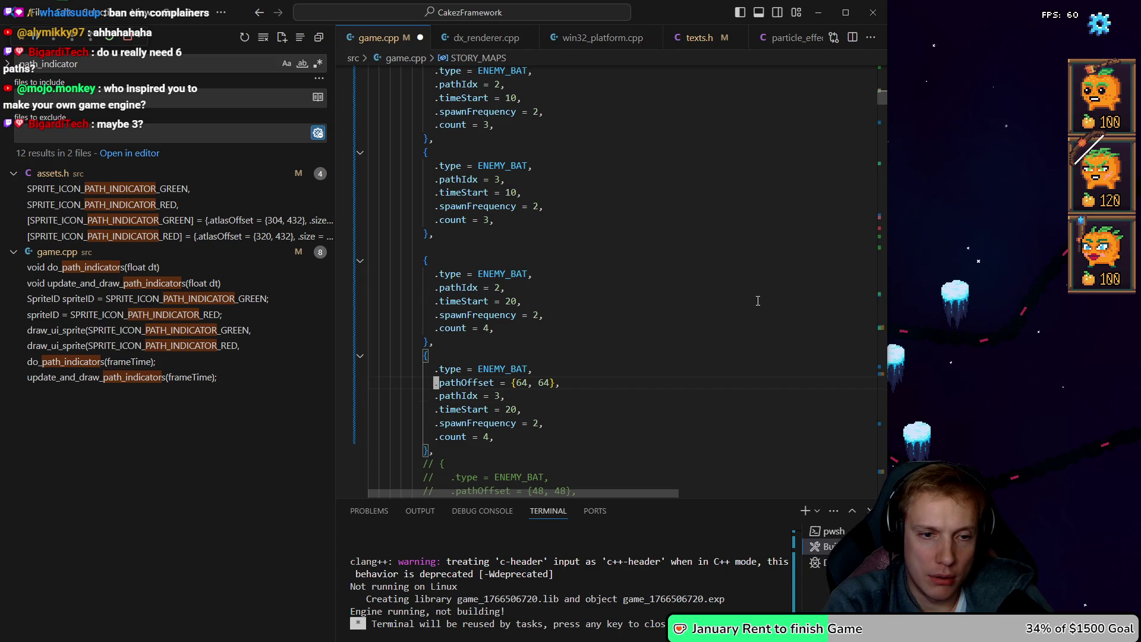
key(ctrl+shift+k)
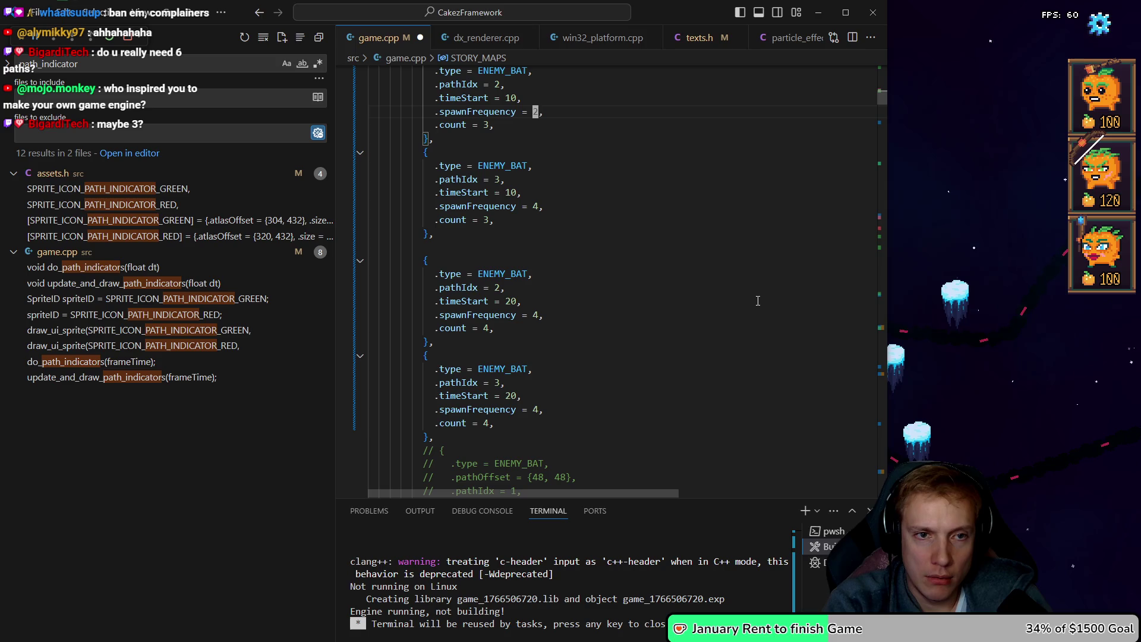
- Change the later bat batch's timeStart value to 32
key(Up)
key(Up)
key(Up)
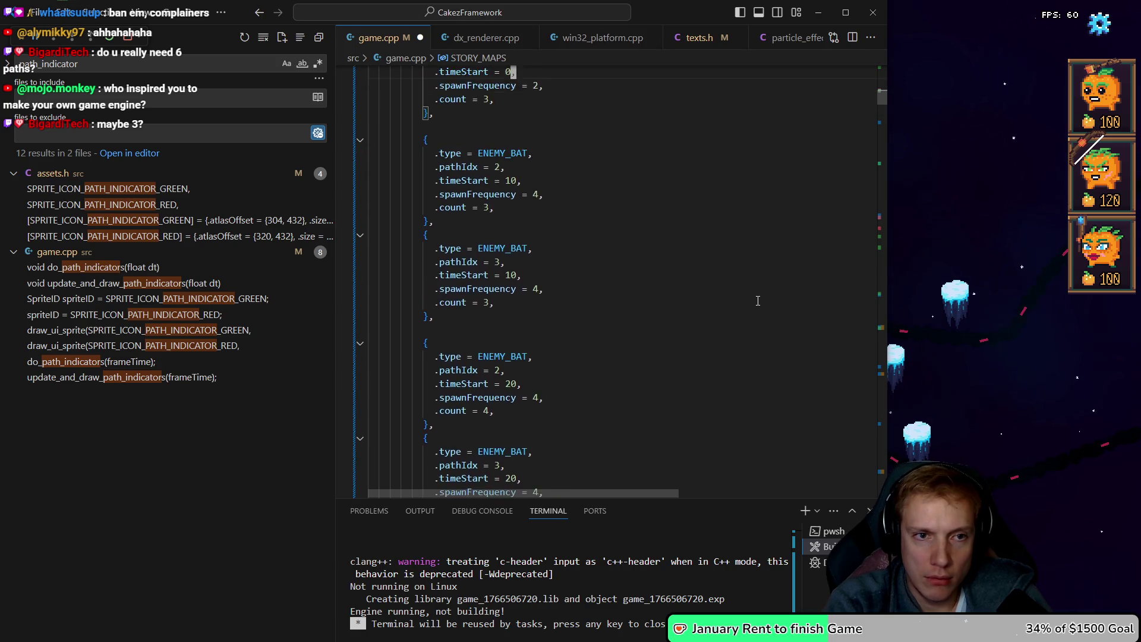
key(Up)
key(Up)
key(Up)
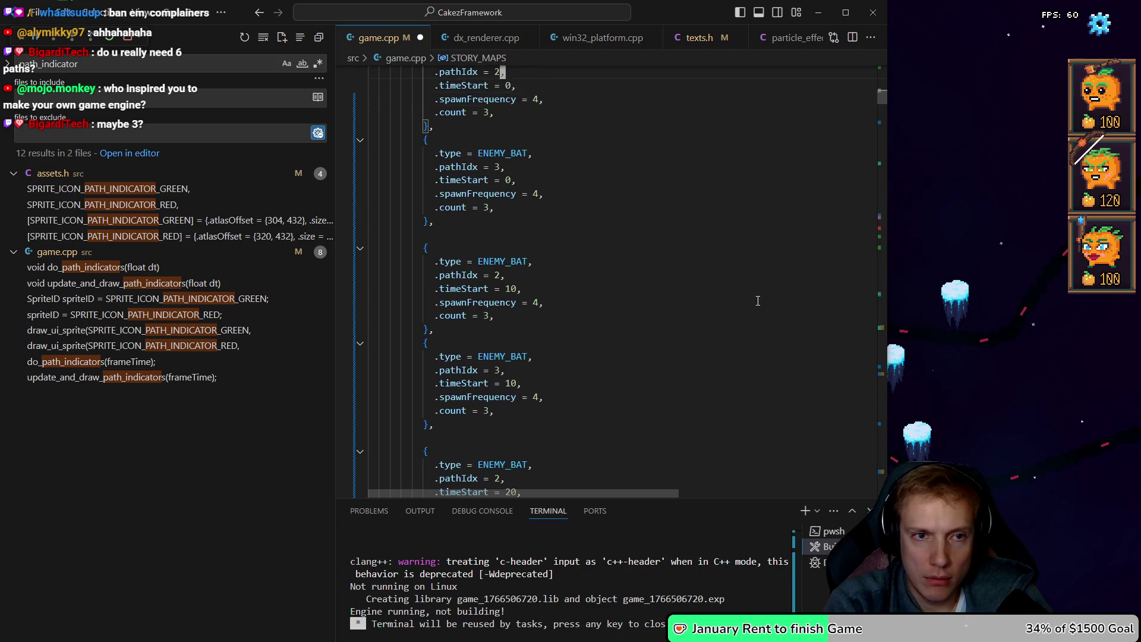
key(Up)
key(Up)
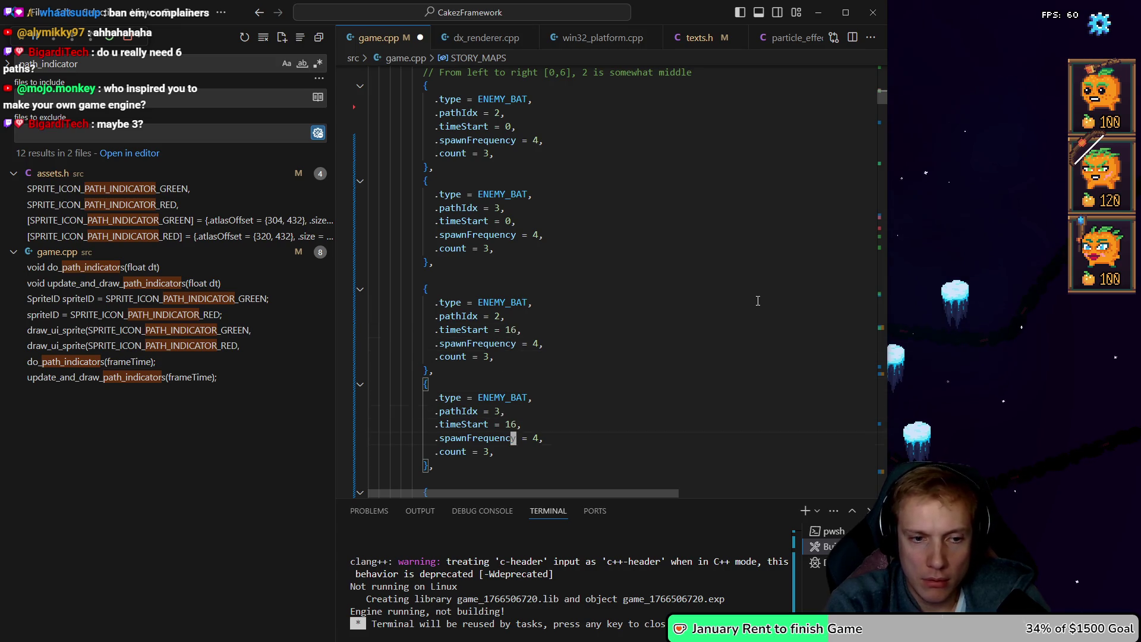
key(Down)
key(Down)
key(Down)
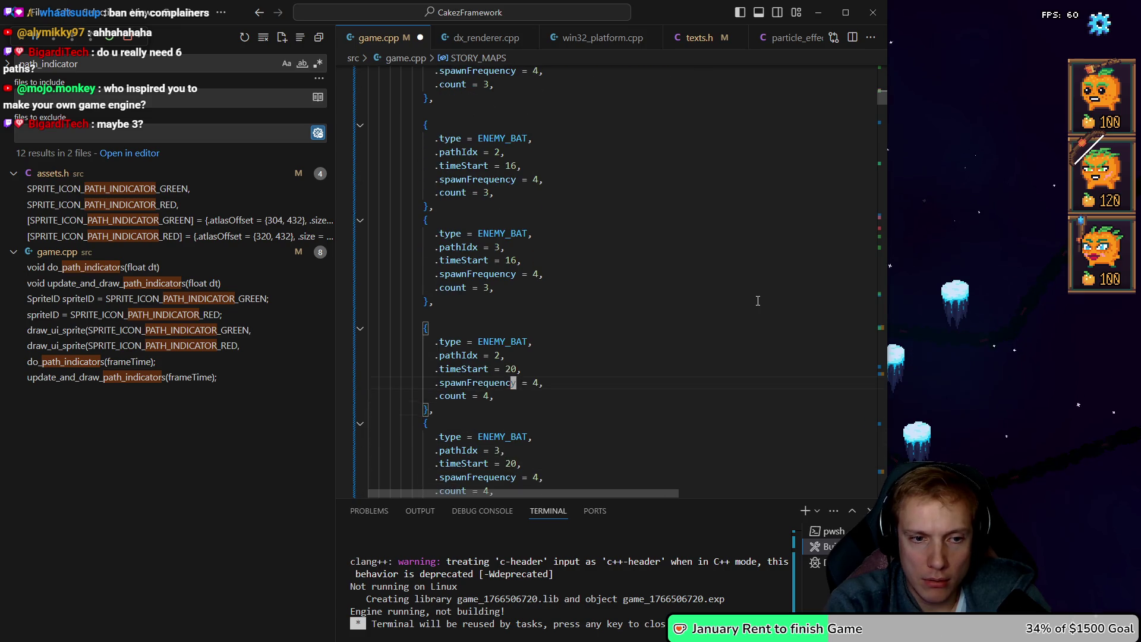
key(BackSpace)
text(32)
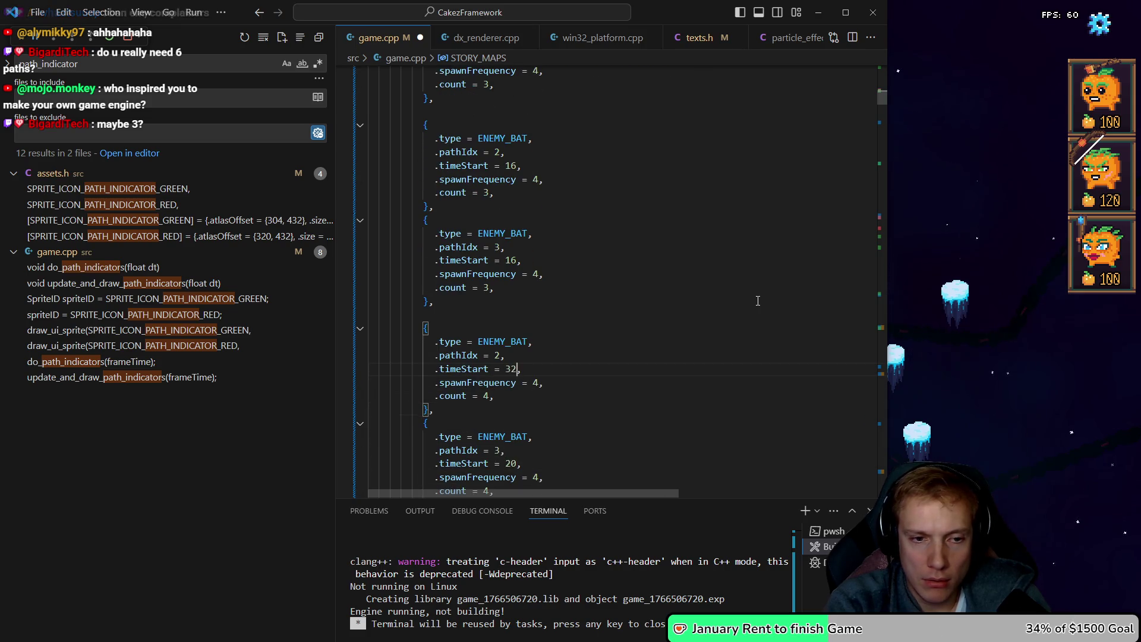
text(32)
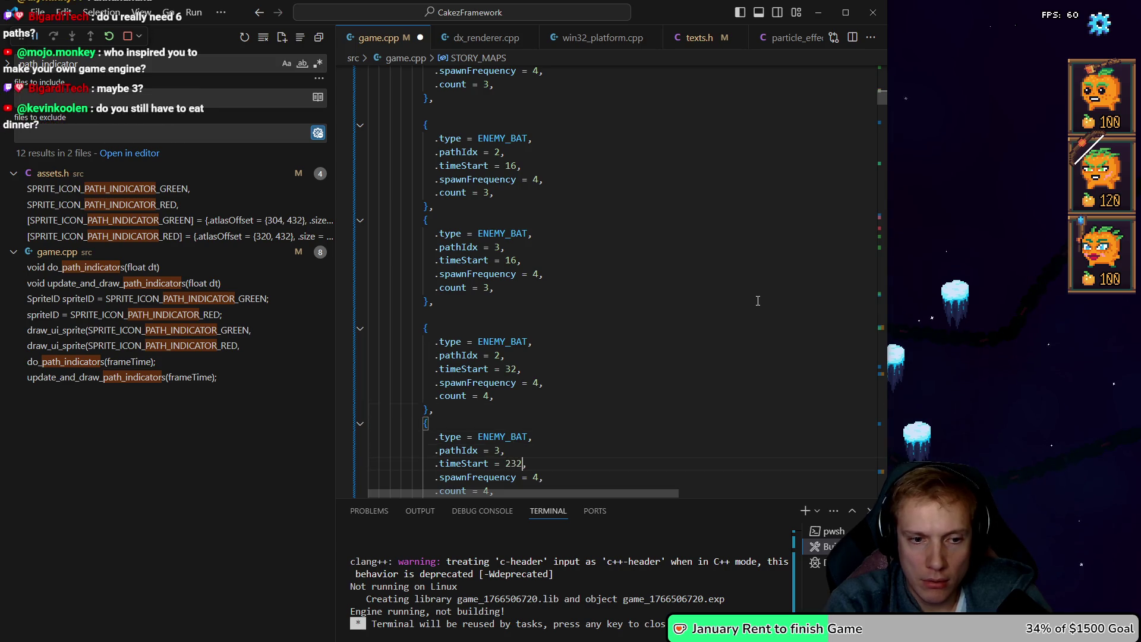
- Remove the commented-out bat batch block, then save game.cpp and start the build
key(Down)
key(Down)
key(Down)
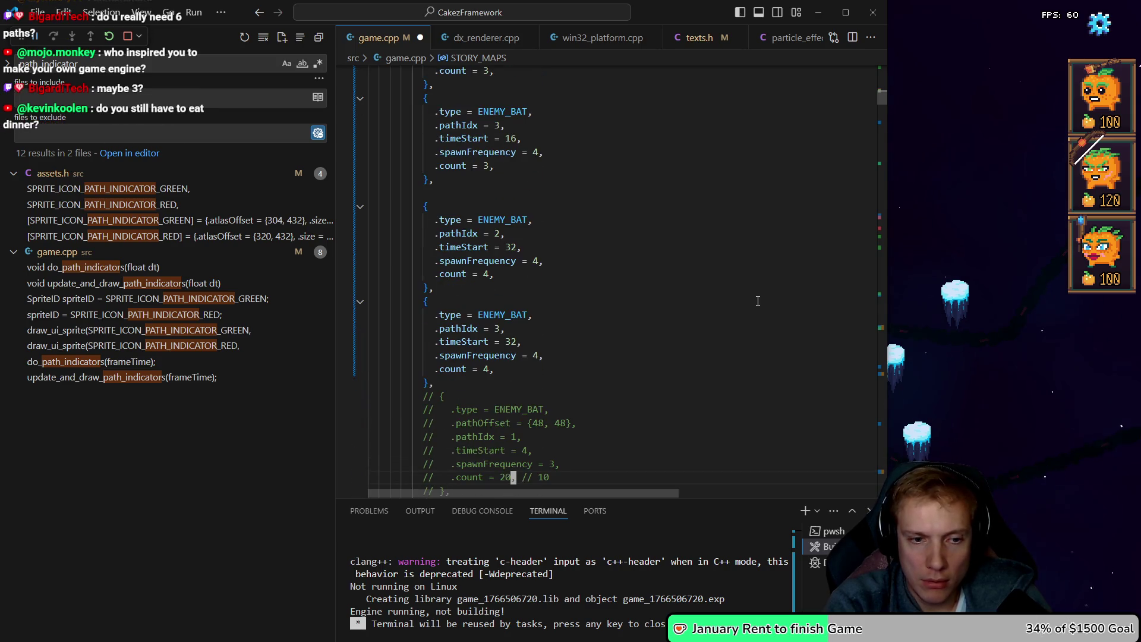
scroll(758, 300, down, 3)
key(Down)
key(Down)
key(Down)
key(Home)
key(shift+Up)
key(shift+Up)
key(shift+Up)
key(shift+Up)
key(shift+Up)
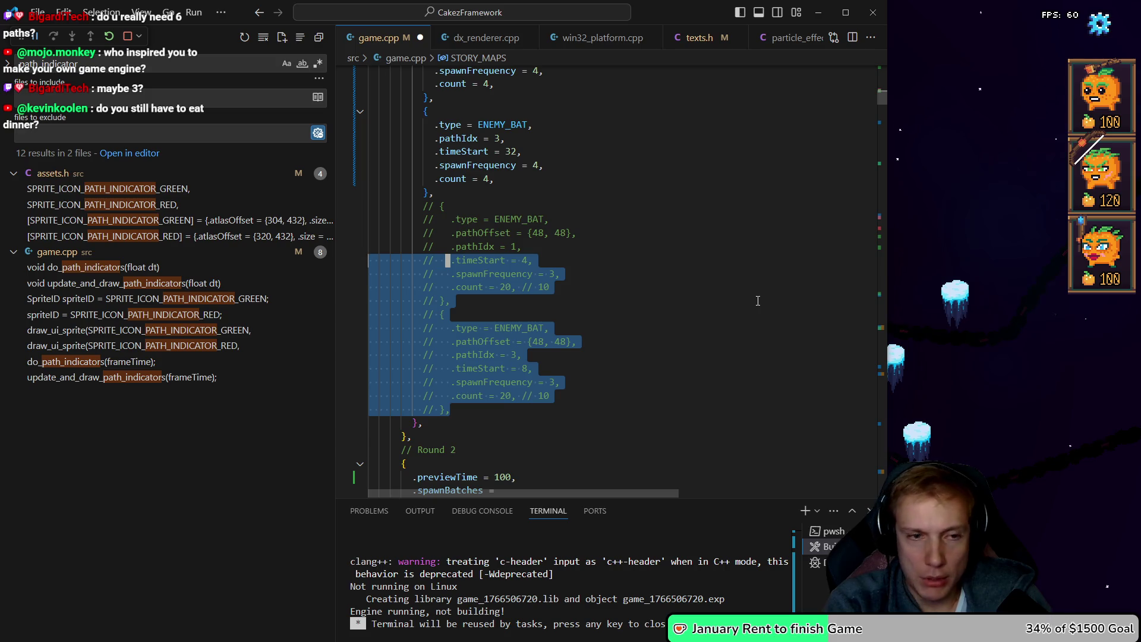
key(shift+Up)
key(shift+Up)
key(shift+Up)
key(Delete)
key(ctrl+s)
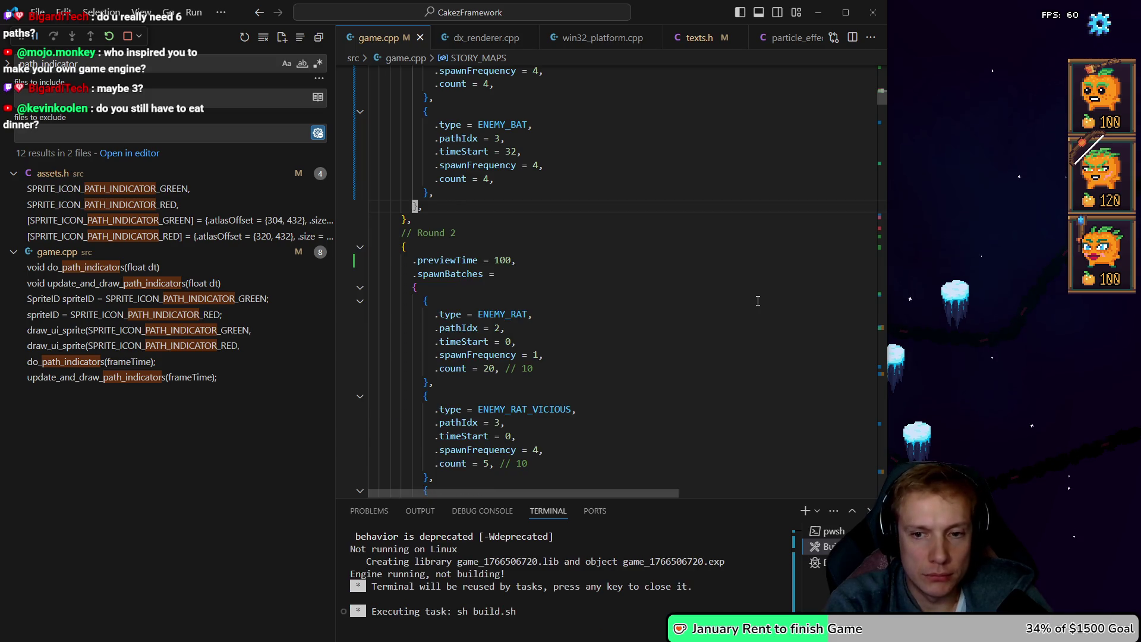
key(Down)
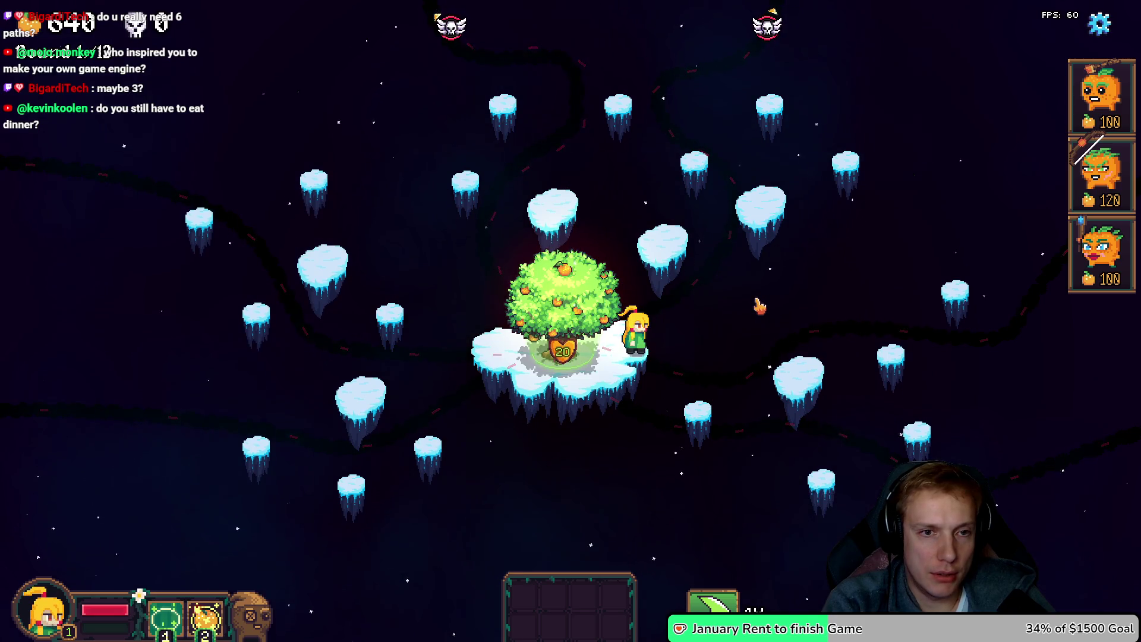
- Place the 120-cost tower and the archer tower on islands beside the tree
mouse_move(1100, 173)
mouse_down()
mouse_move(930, 127)
mouse_move(684, 159)
mouse_move(693, 156)
mouse_up()
mouse_move(1101, 250)
mouse_down()
mouse_move(813, 224)
mouse_move(658, 226)
mouse_up()
mouse_move(1088, 156)
mouse_down()
mouse_move(854, 147)
mouse_move(557, 181)
mouse_move(562, 192)
mouse_up()
click(562, 190)
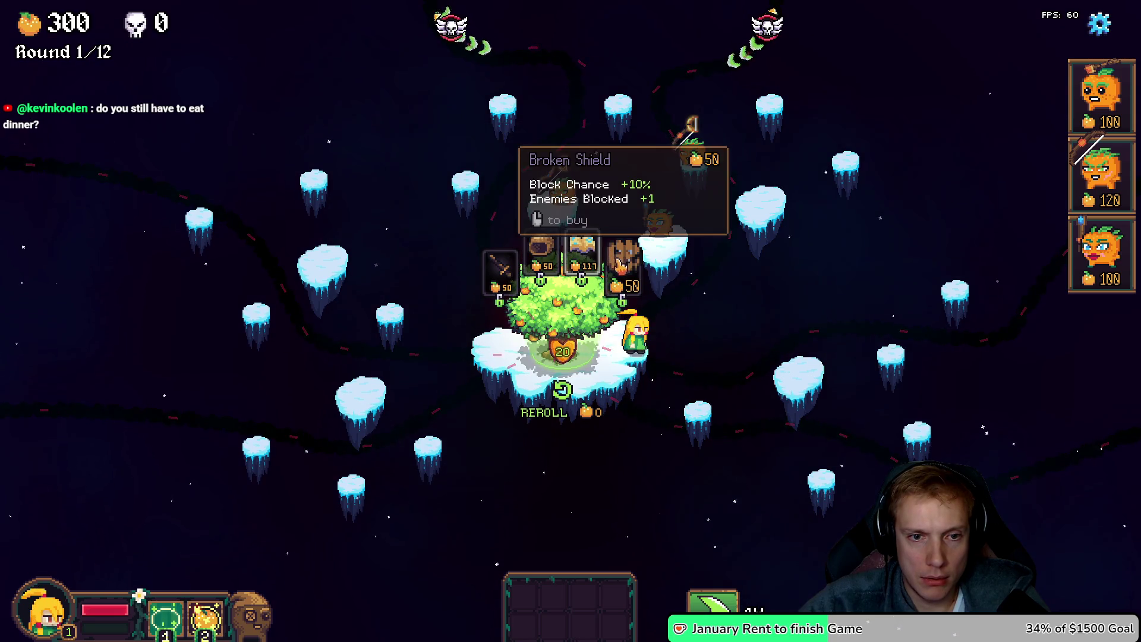
- Reroll the shop, equip the 35-cost staff and Evergreen Cape on towers, and start round 1
click(561, 389)
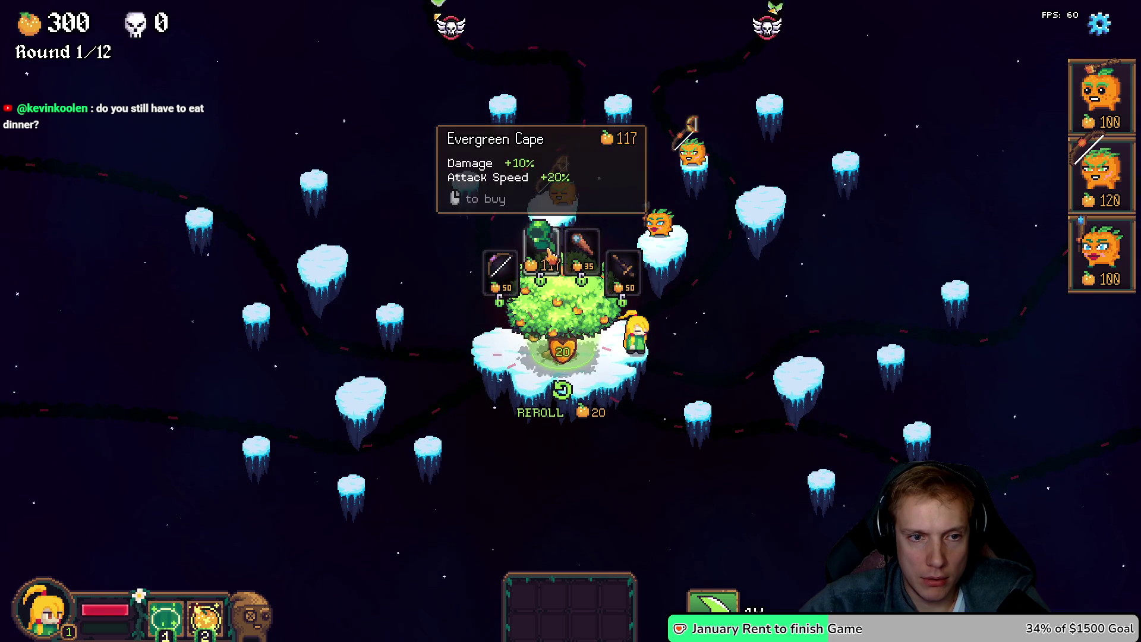
drag(583, 245, 661, 221)
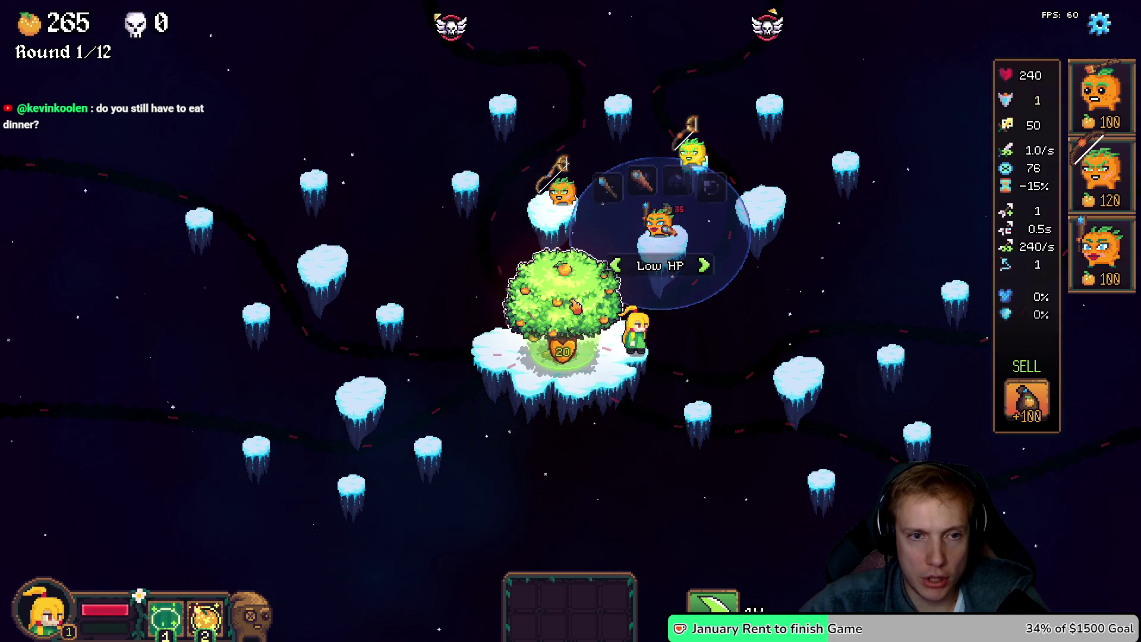
click(547, 285)
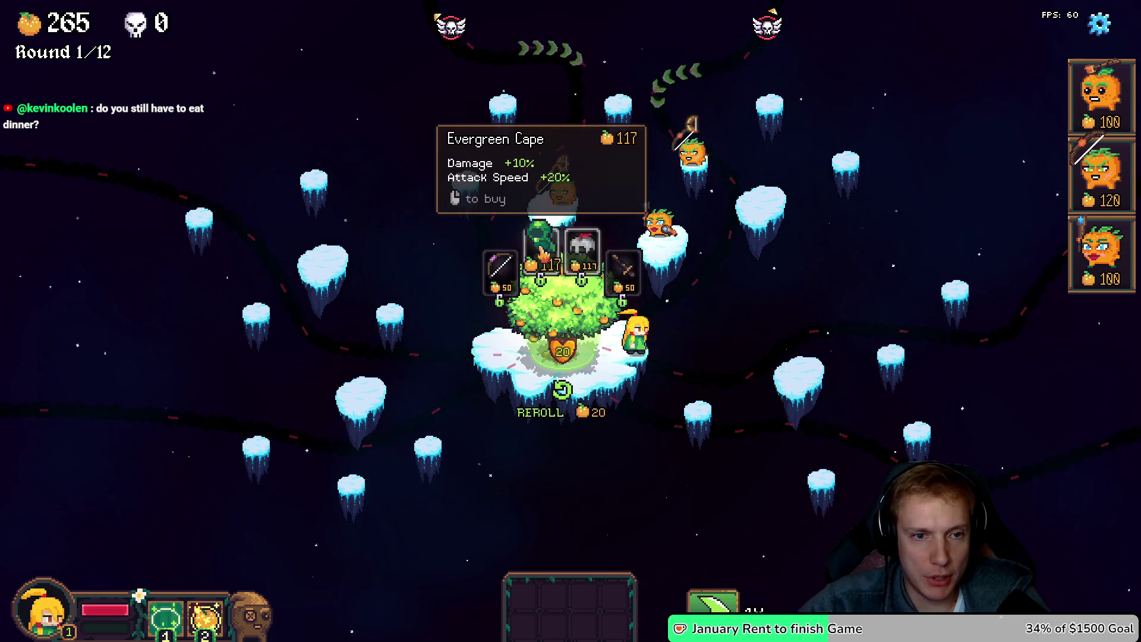
drag(544, 256, 550, 219)
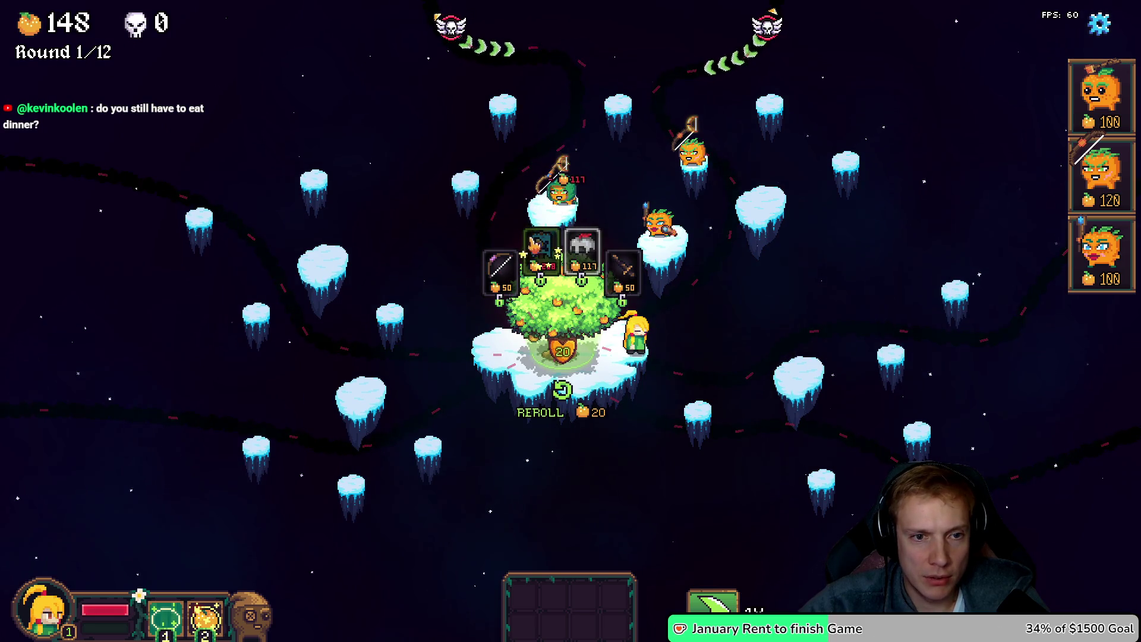
click(562, 390)
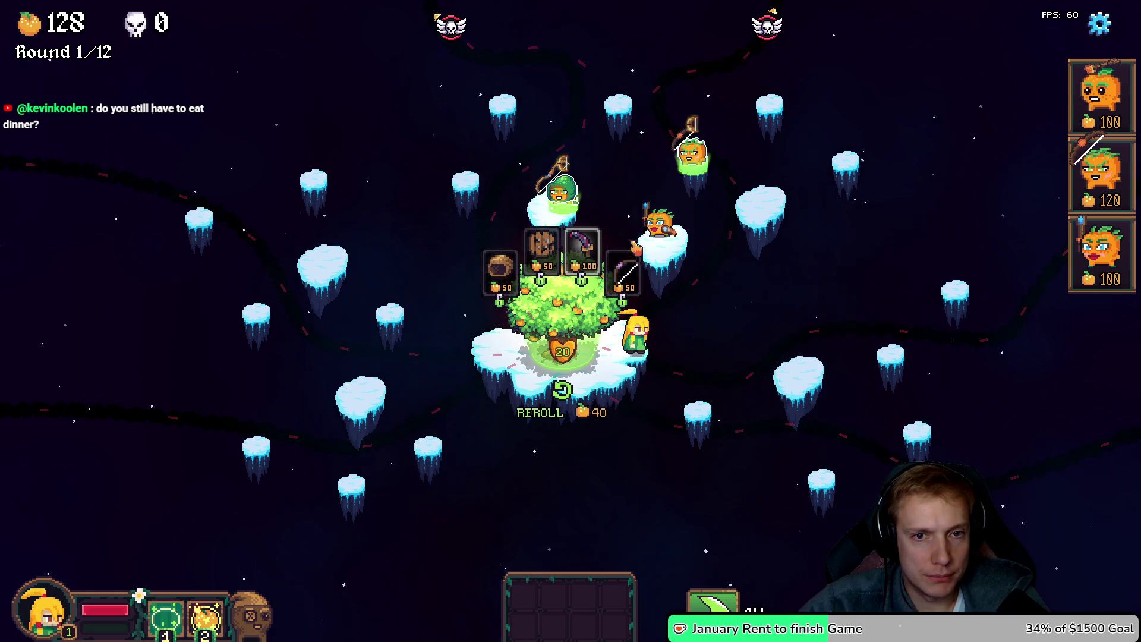
drag(693, 142, 694, 145)
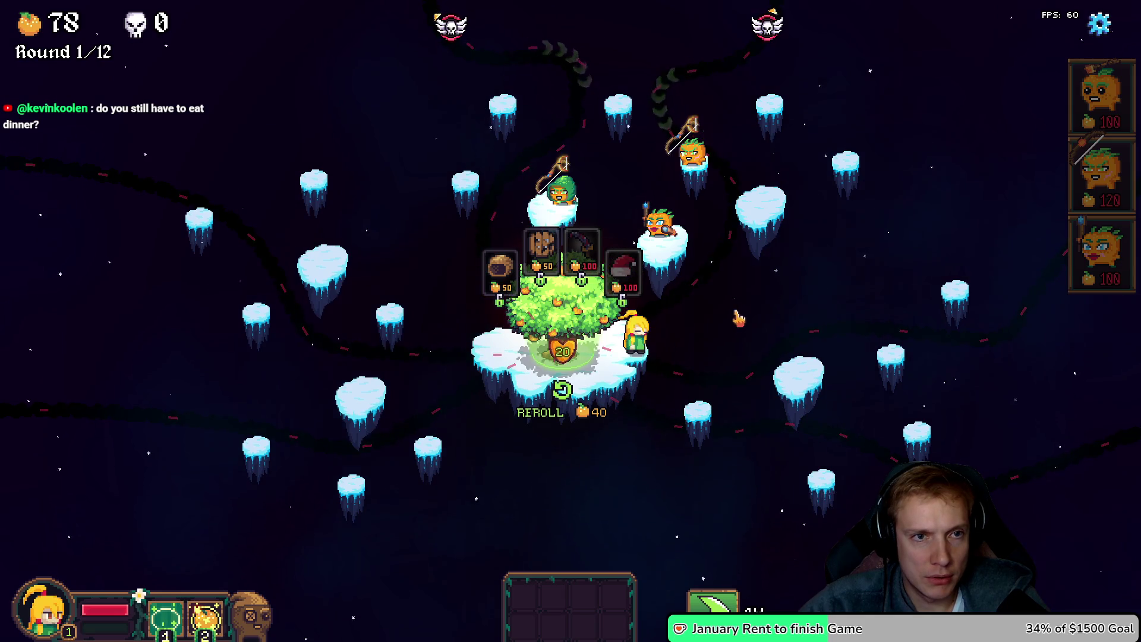
key(space)
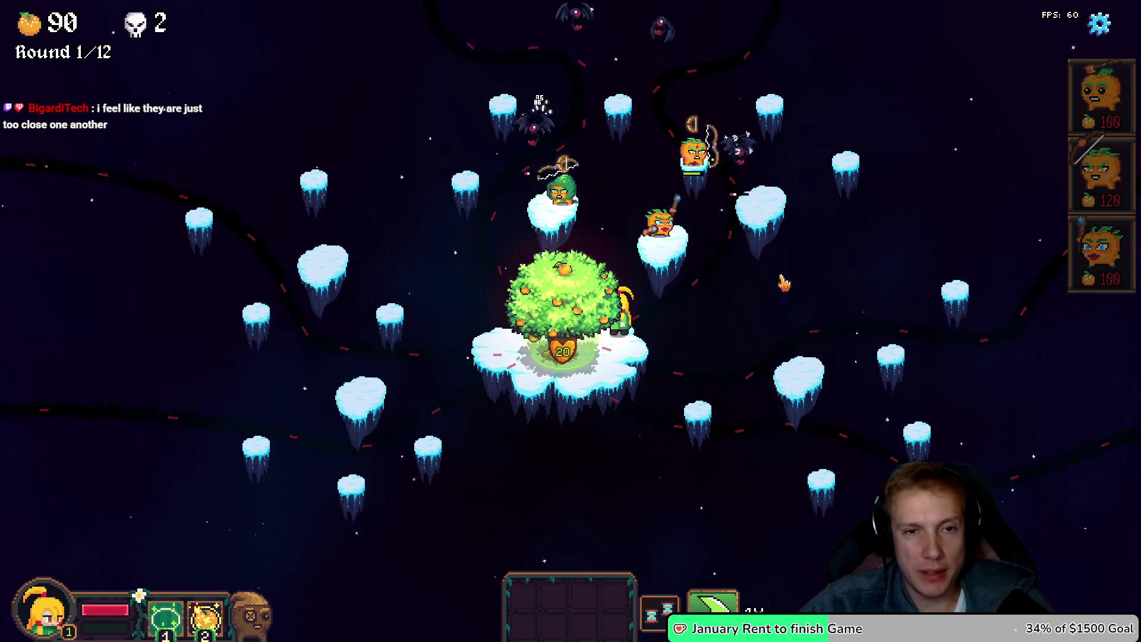
key(Escape)
- Add an if (false) block above the path-sample loop in update_and_draw_path_indicators
key(alt+Tab)
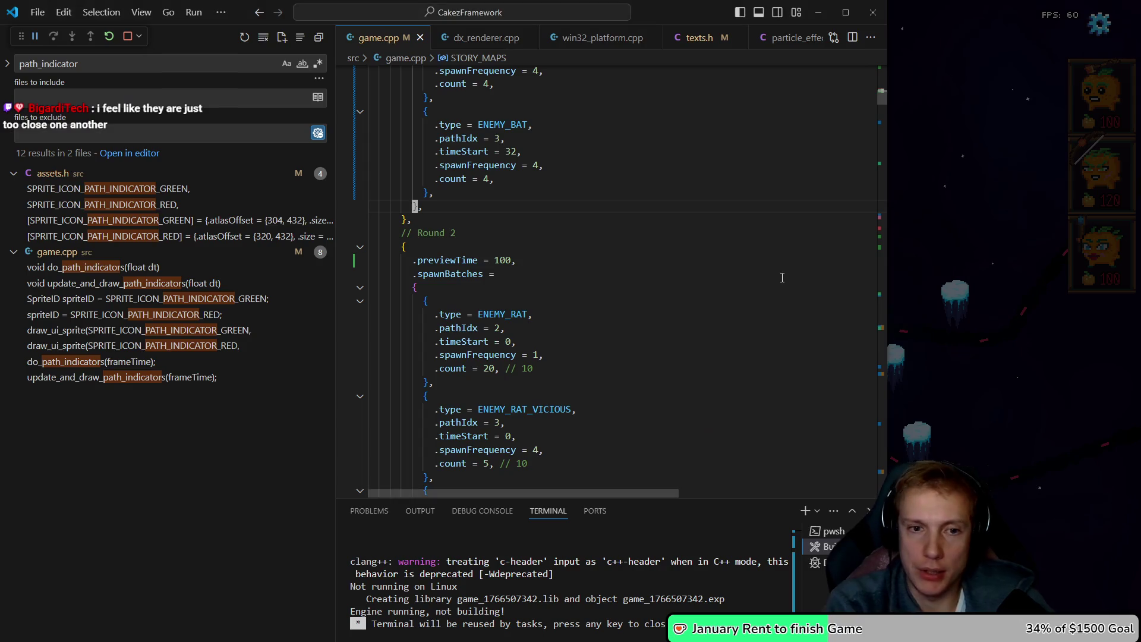
key(alt+Left)
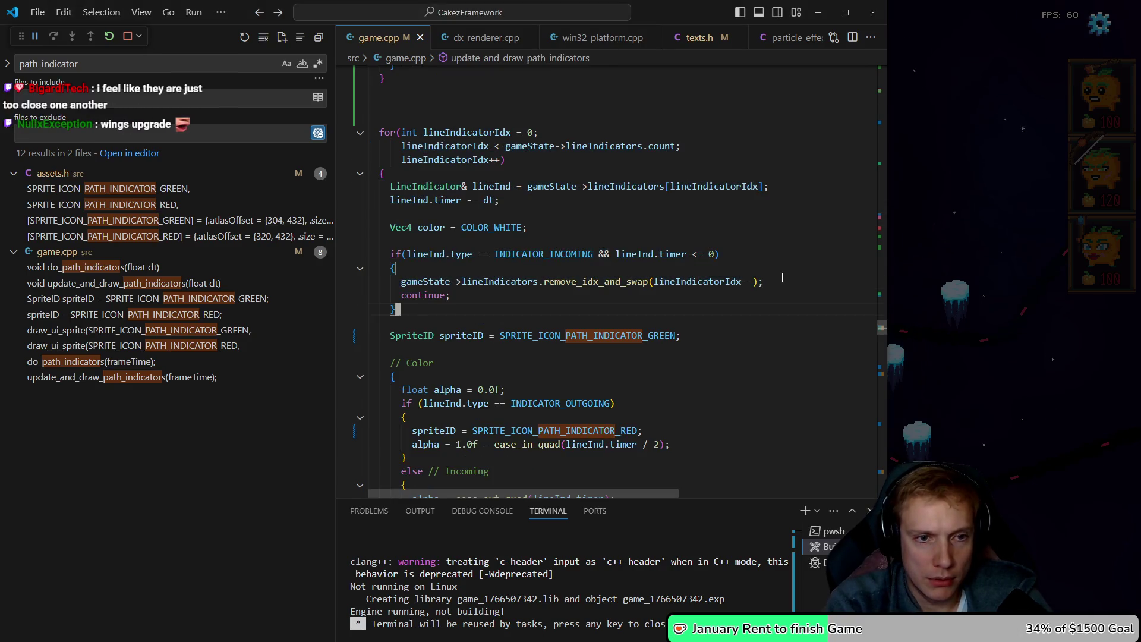
key(alt+Left)
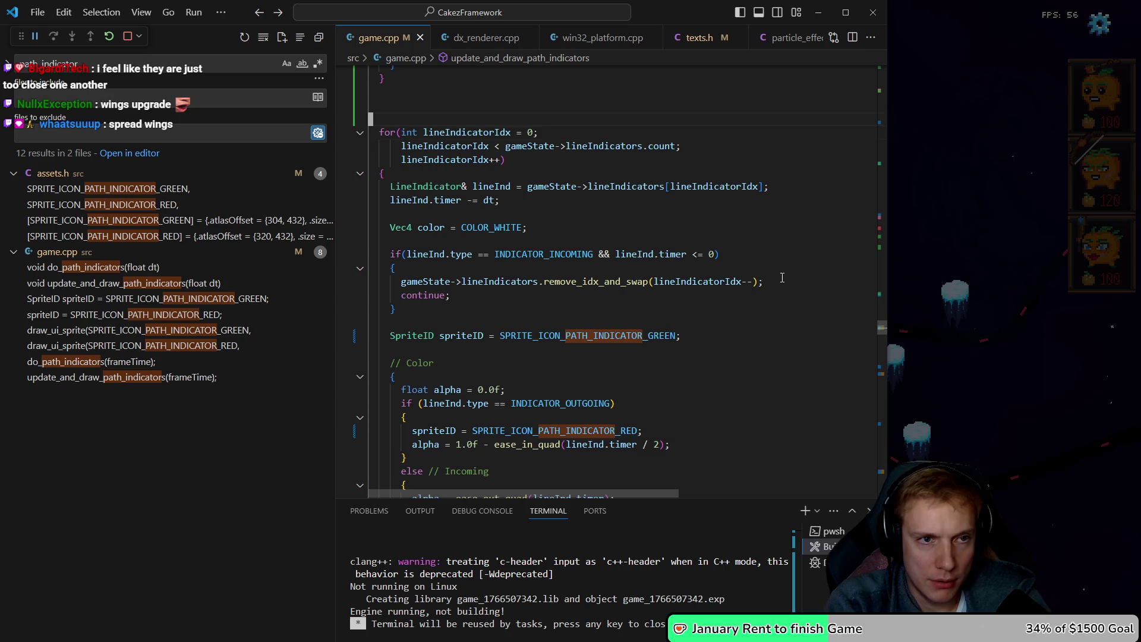
key(alt+Left)
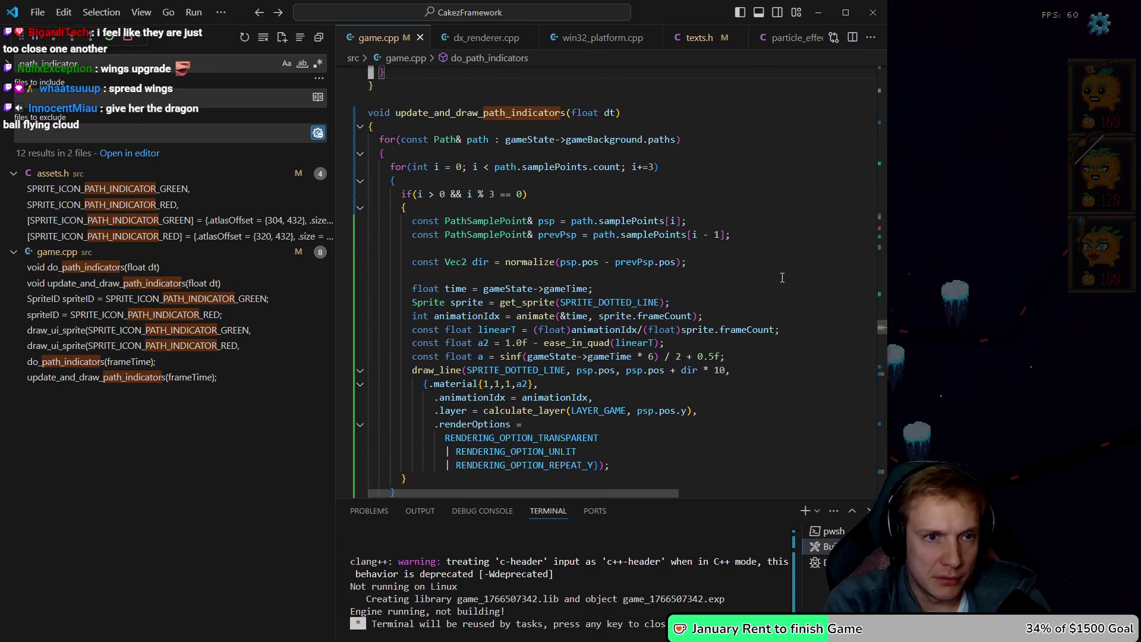
key(alt+Left)
key(alt+Left)
key(alt+Left)
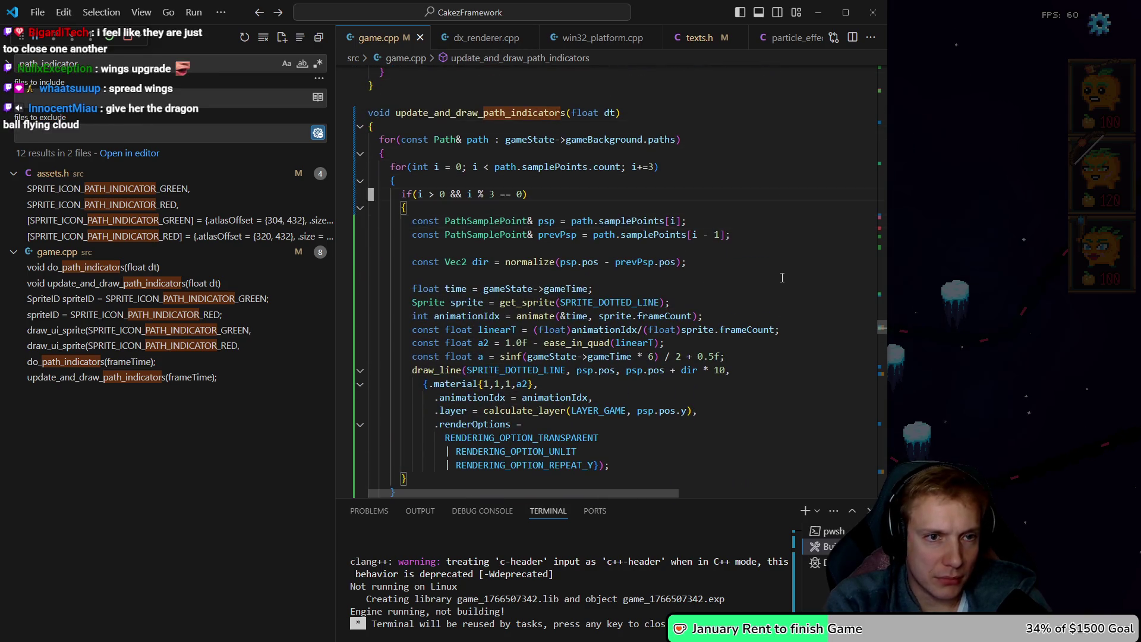
key(Up)
key(ctrl+shift+Return)
text(i)
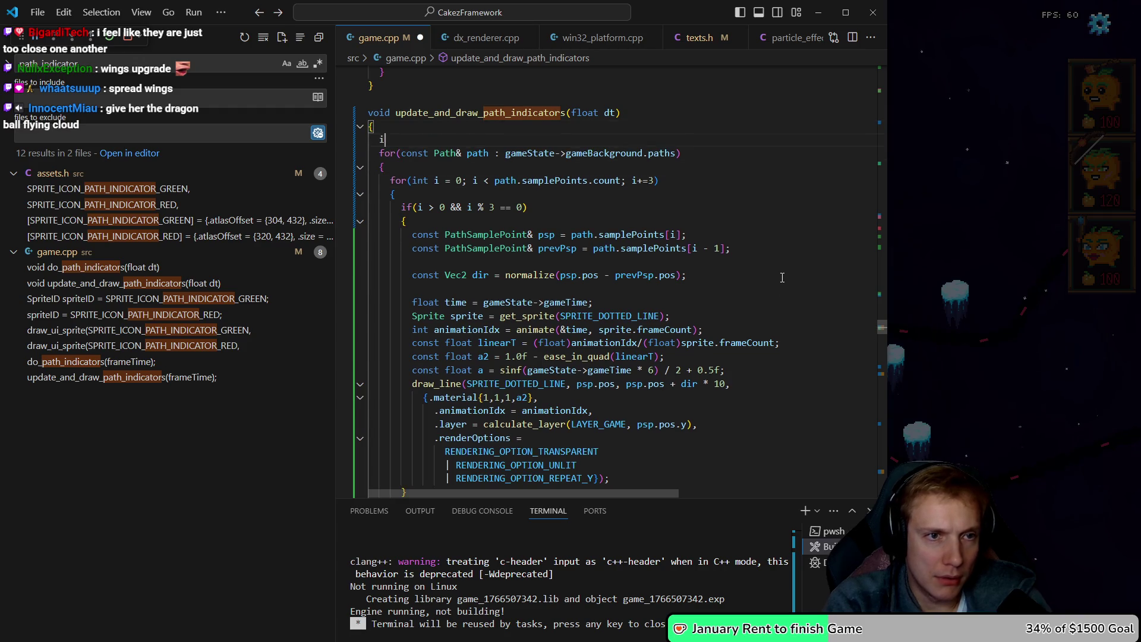
text(se))
key(Return)
key(Return)
- Move the dotted-line for-loop inside the if (false) braces, indent it, and rebuild
key(shift+Down)
key(shift+Down)
key(shift+Down)
key(shift+Down)
key(ctrl+x)
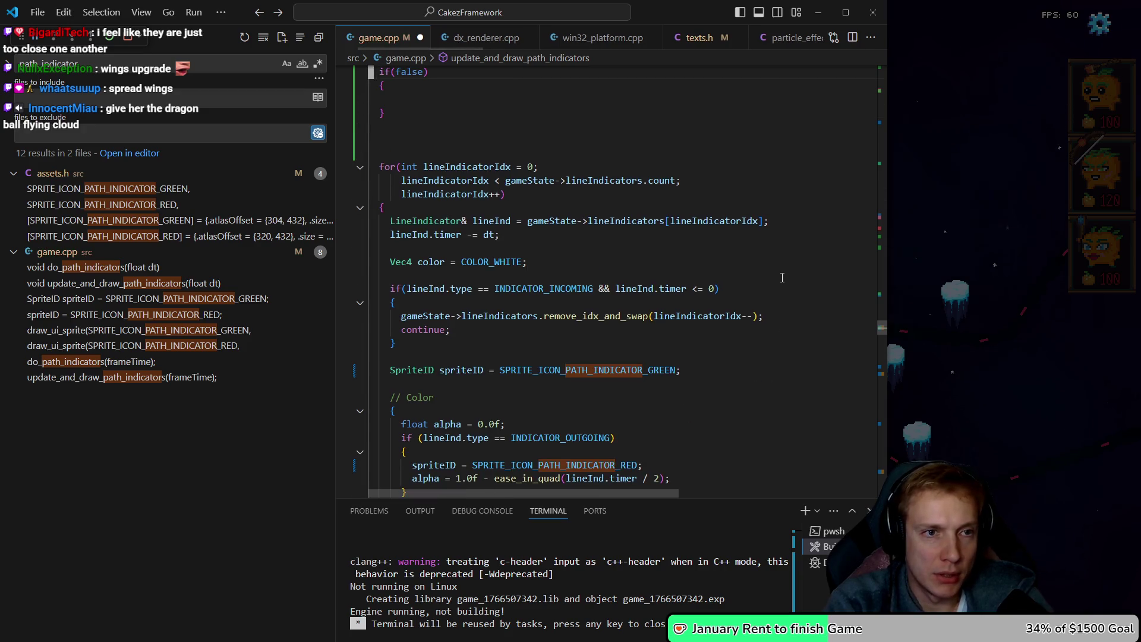
key(ctrl+v)
key(shift+Down)
key(shift+Down)
key(shift+Down)
key(Tab)
key(Escape)
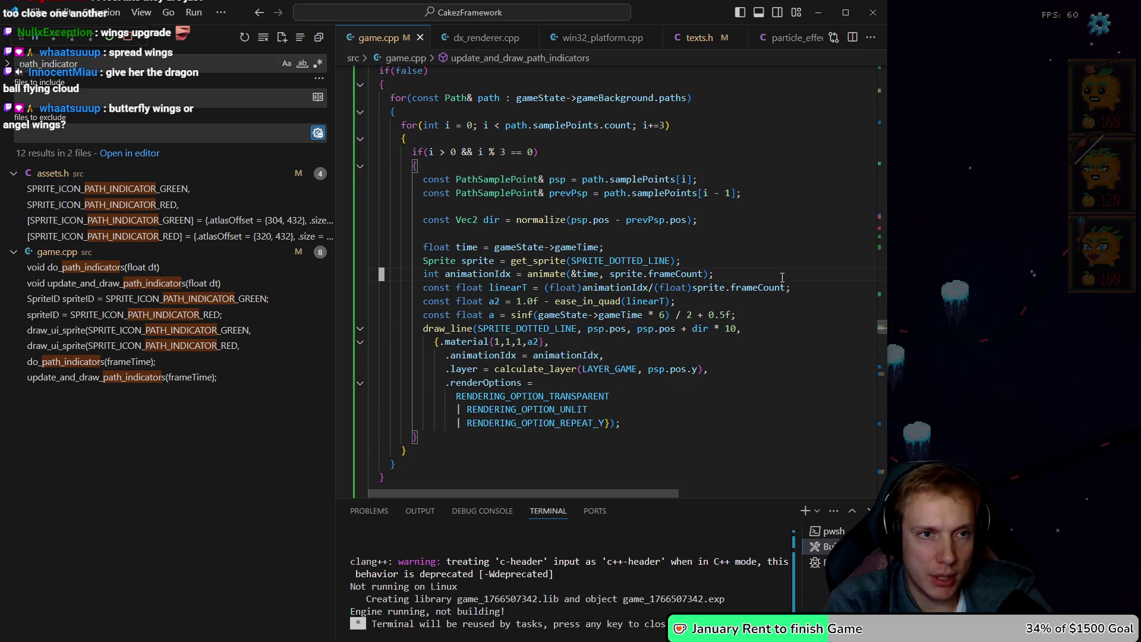
key(ctrl+shift+b)
key(alt+Tab)
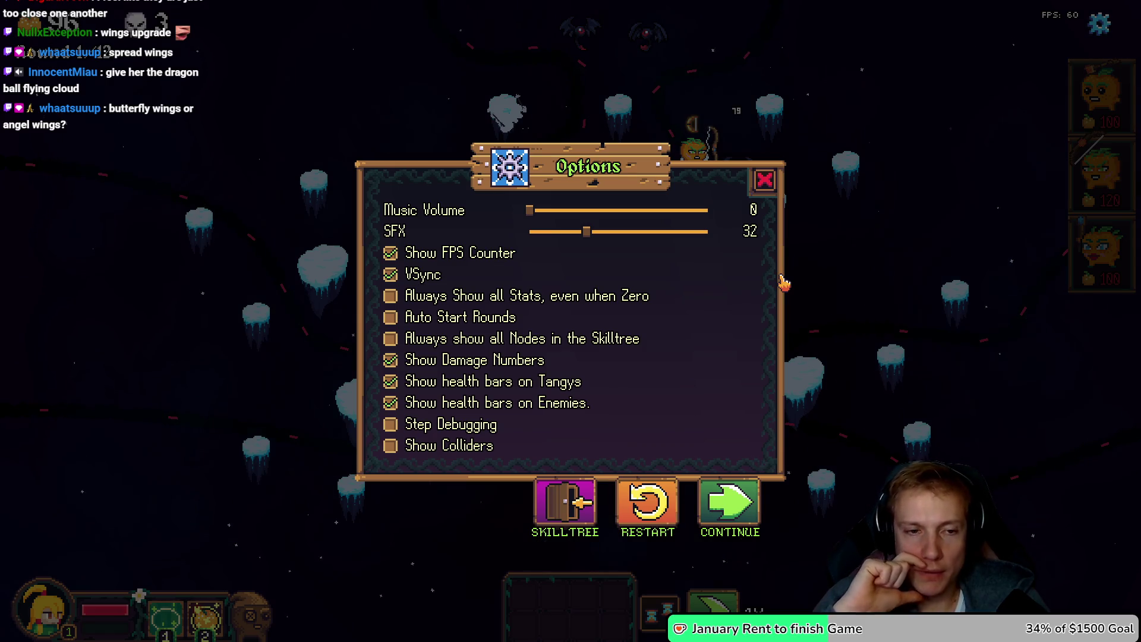
key(Escape)
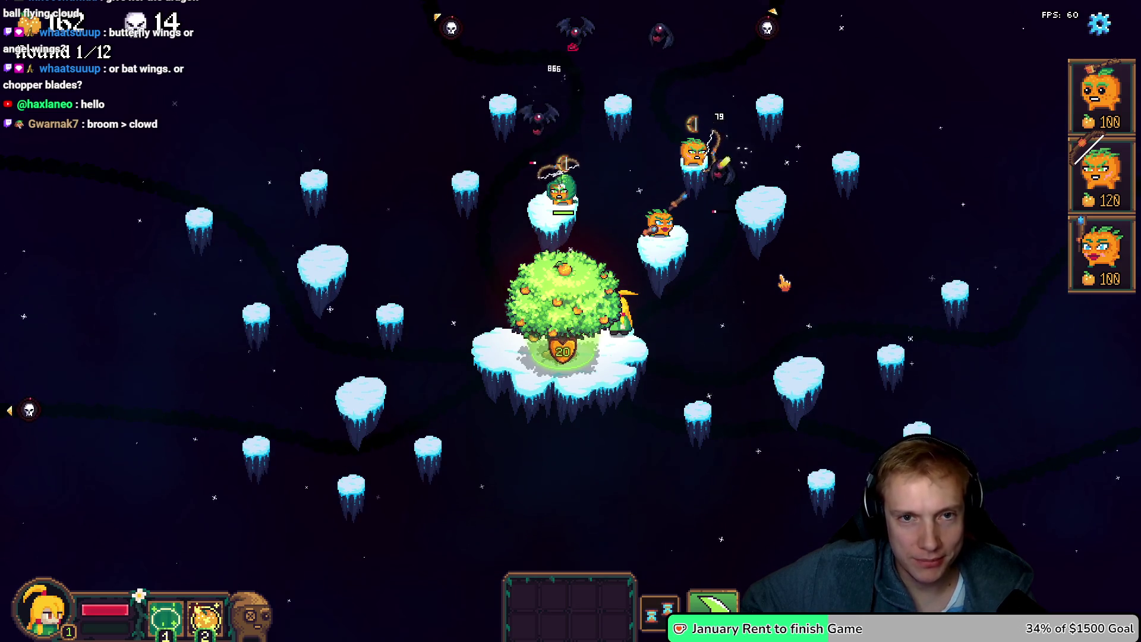
key(Escape)
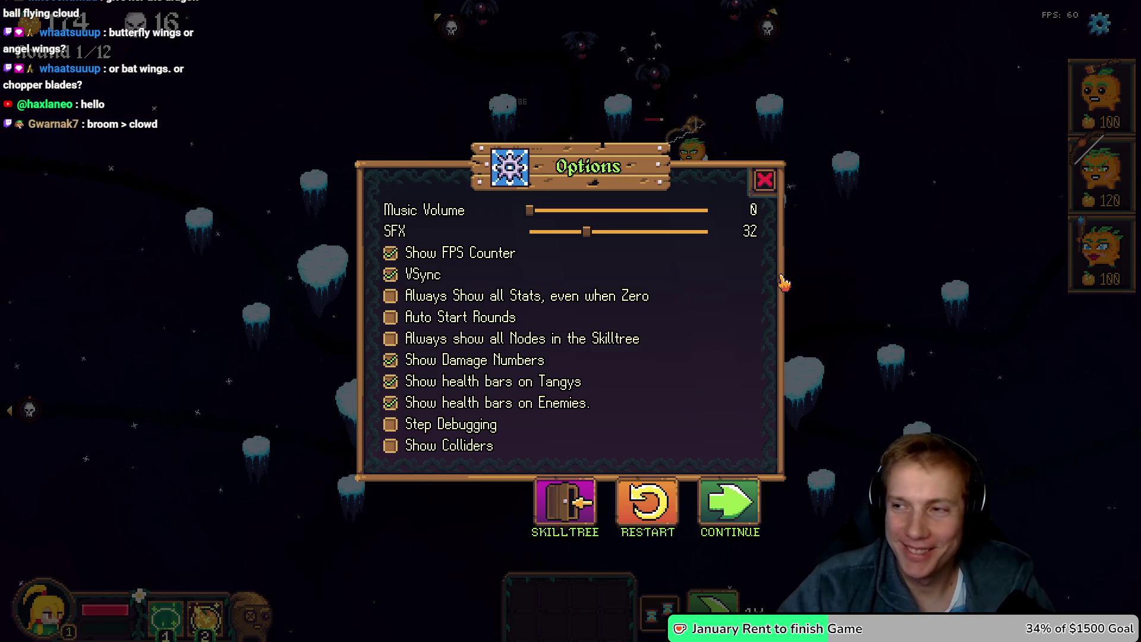
- Select a witch sprite and paste a copy of it into an empty spot on the atlas
key(alt+Tab)
drag(677, 254, 180, 206)
drag(614, 352, 697, 253)
scroll(769, 349, up, 4)
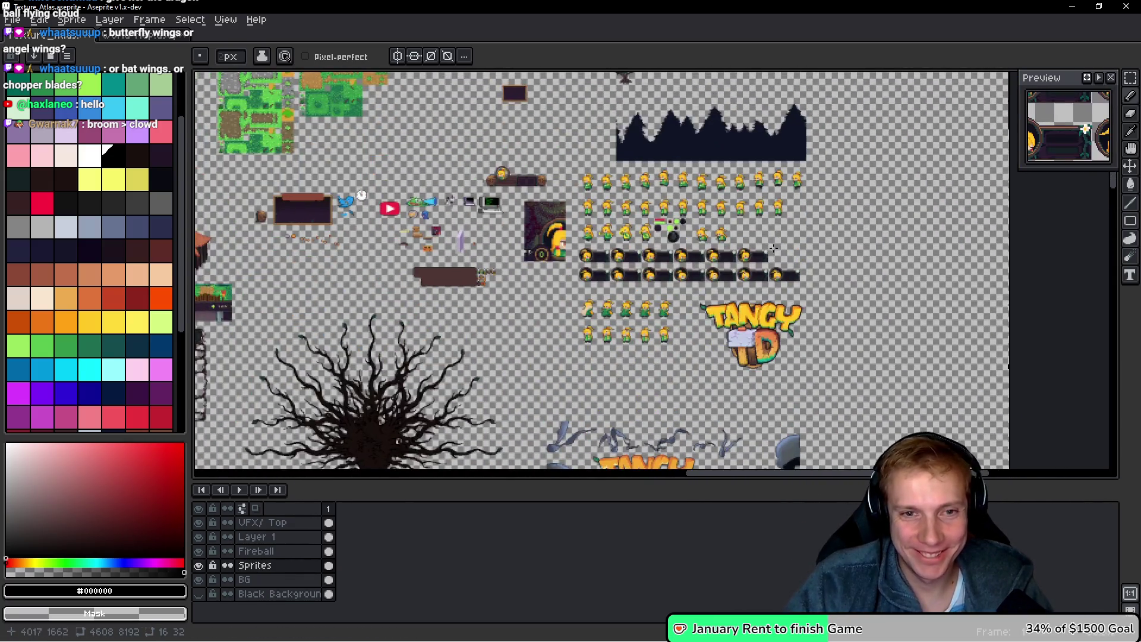
scroll(560, 226, up, 2)
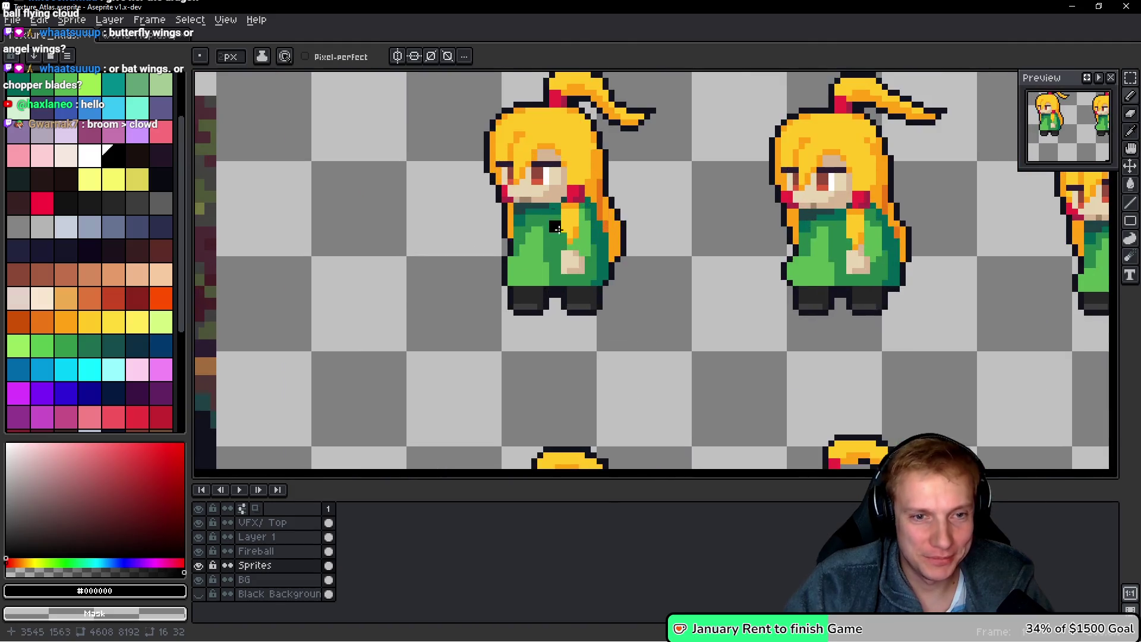
key(m)
mouse_move(474, 378)
mouse_down()
mouse_move(675, 99)
mouse_move(707, 84)
mouse_up()
scroll(688, 153, down, 2)
scroll(602, 306, up, 2)
scroll(601, 306, down, 2)
scroll(576, 331, up, 2)
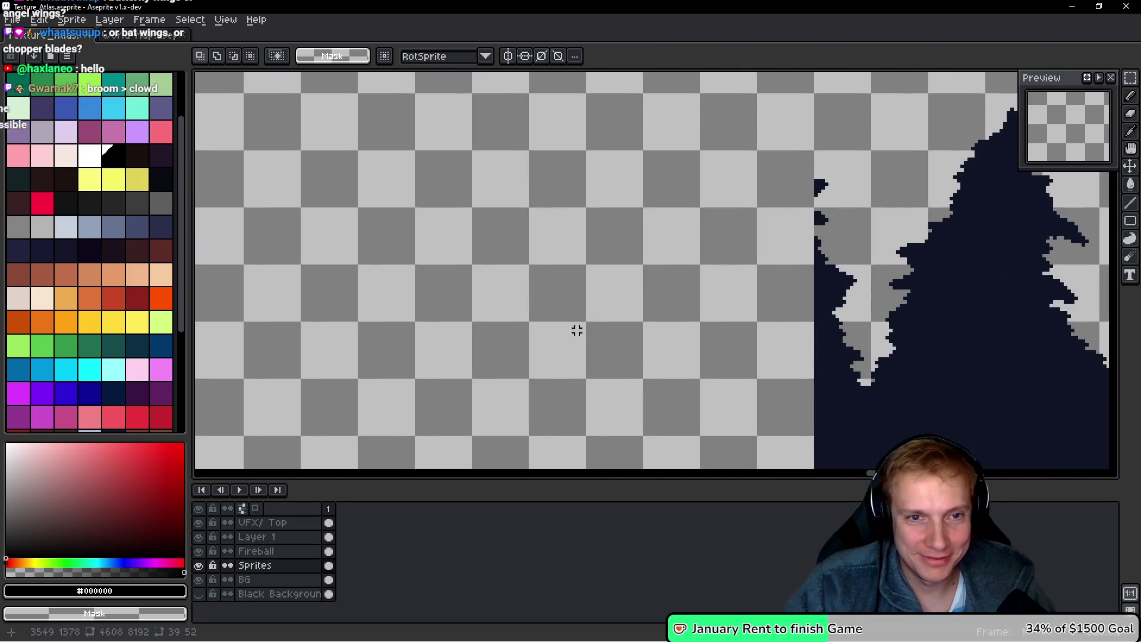
key(ctrl+v)
drag(651, 264, 610, 224)
key(Return)
key(ctrl+d)
- Draw a dark brown broomstick under the witch copy's feet with the Pencil
scroll(611, 321, up, 2)
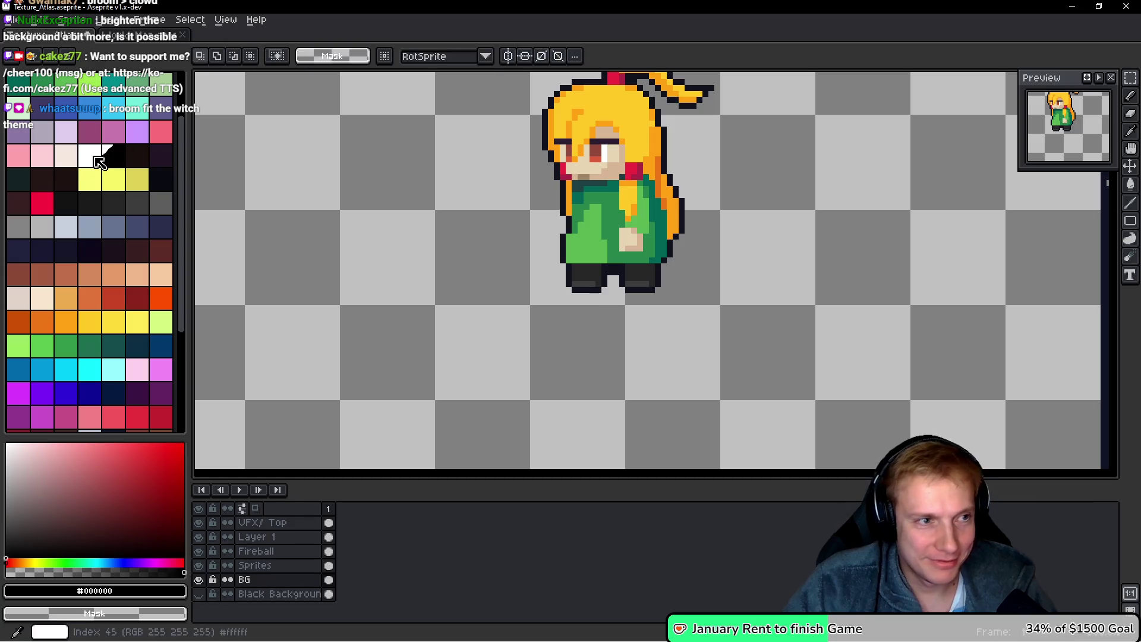
scroll(83, 209, up, 3)
click(92, 103)
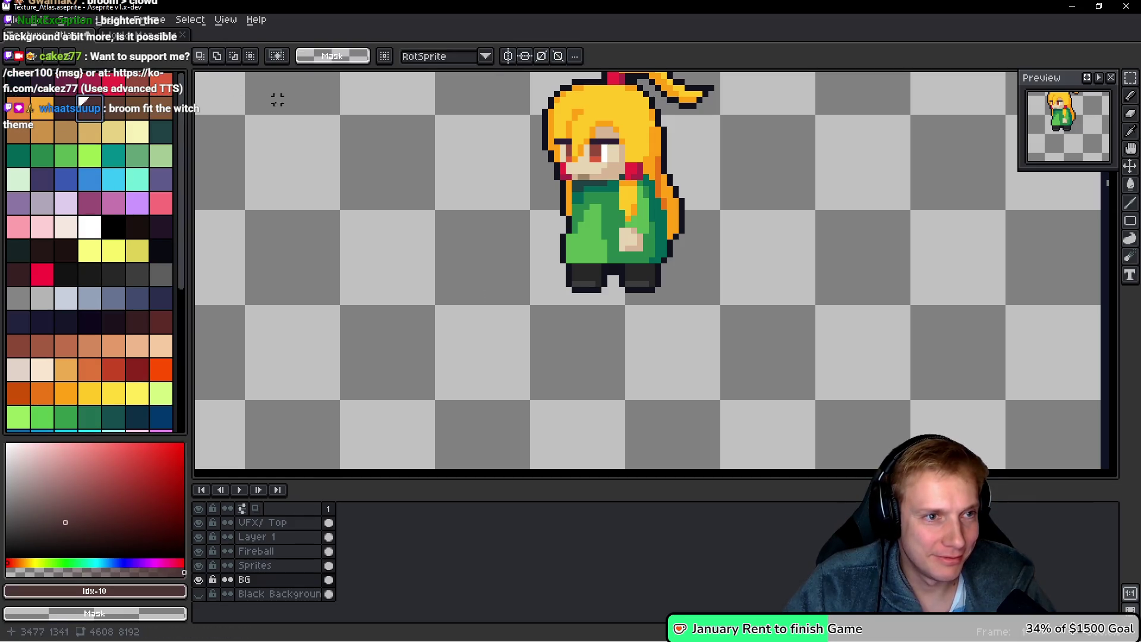
key(b)
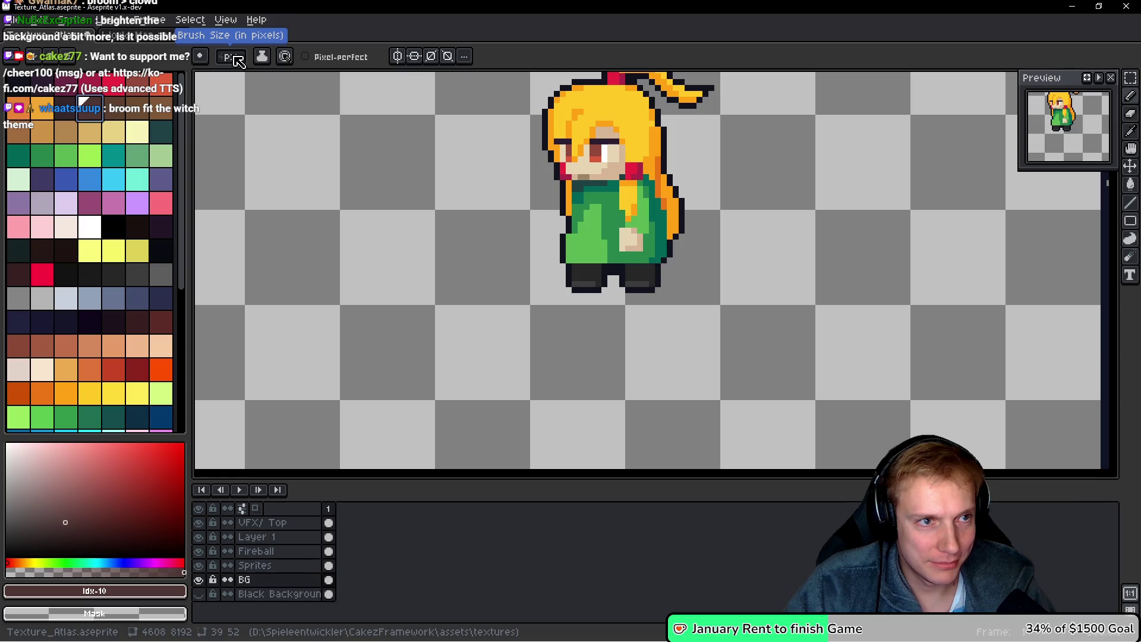
mouse_move(448, 297)
mouse_down()
mouse_move(671, 283)
mouse_move(771, 290)
mouse_move(778, 317)
mouse_move(697, 327)
mouse_up()
- Paint pale yellow straw bristles at the broom's end and erase the stray pixels
click(113, 131)
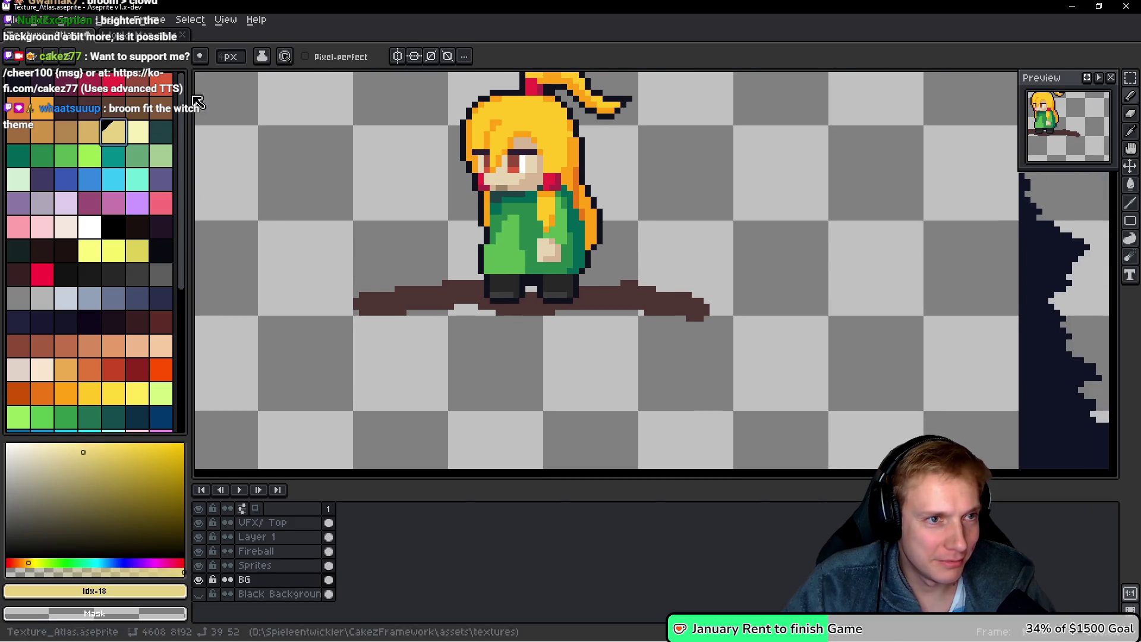
drag(767, 300, 682, 284)
drag(610, 289, 689, 297)
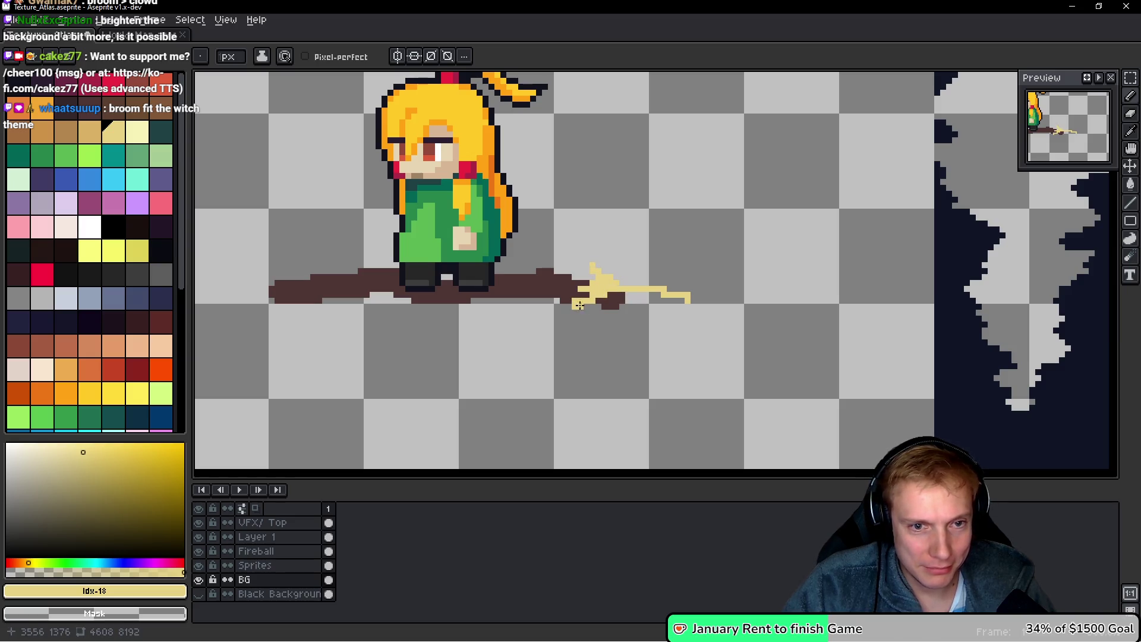
drag(598, 310, 638, 331)
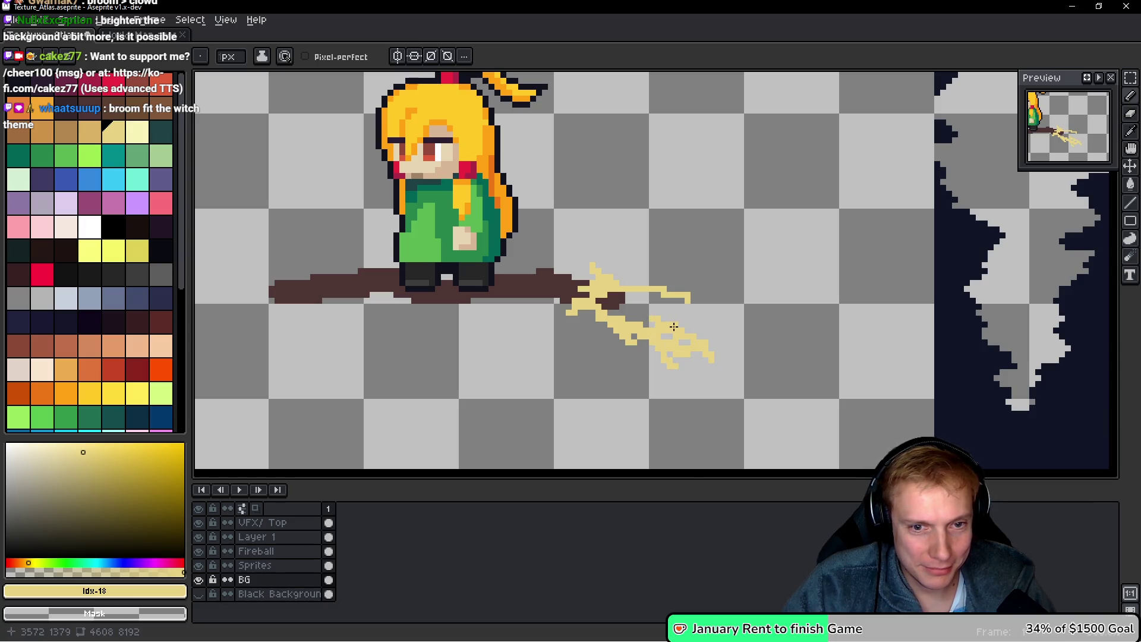
drag(752, 322, 689, 308)
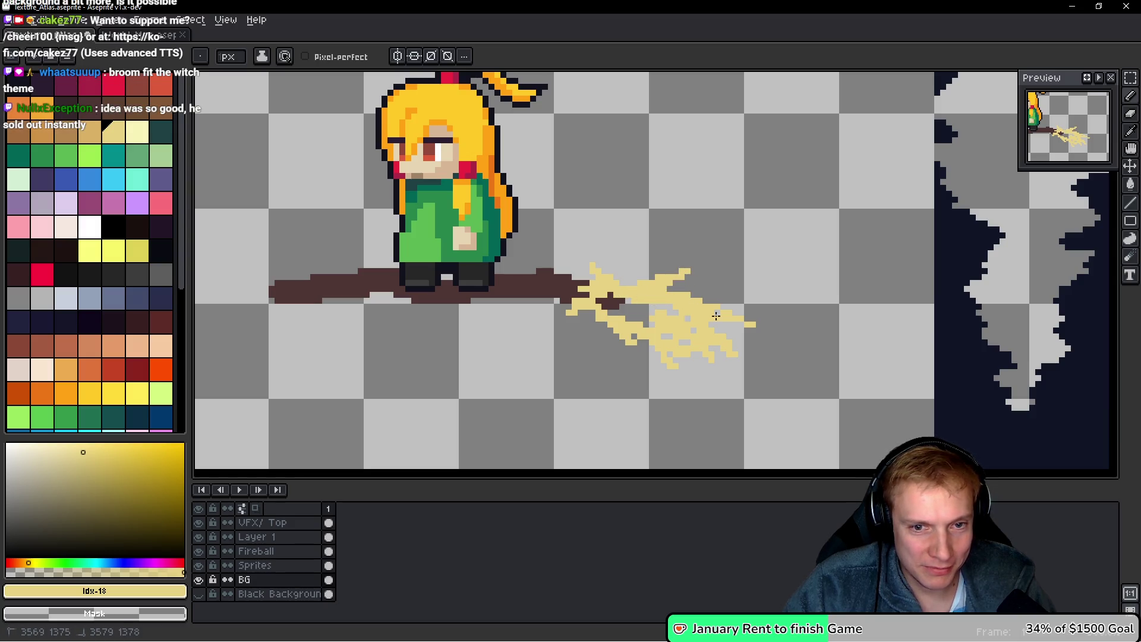
drag(601, 302, 626, 304)
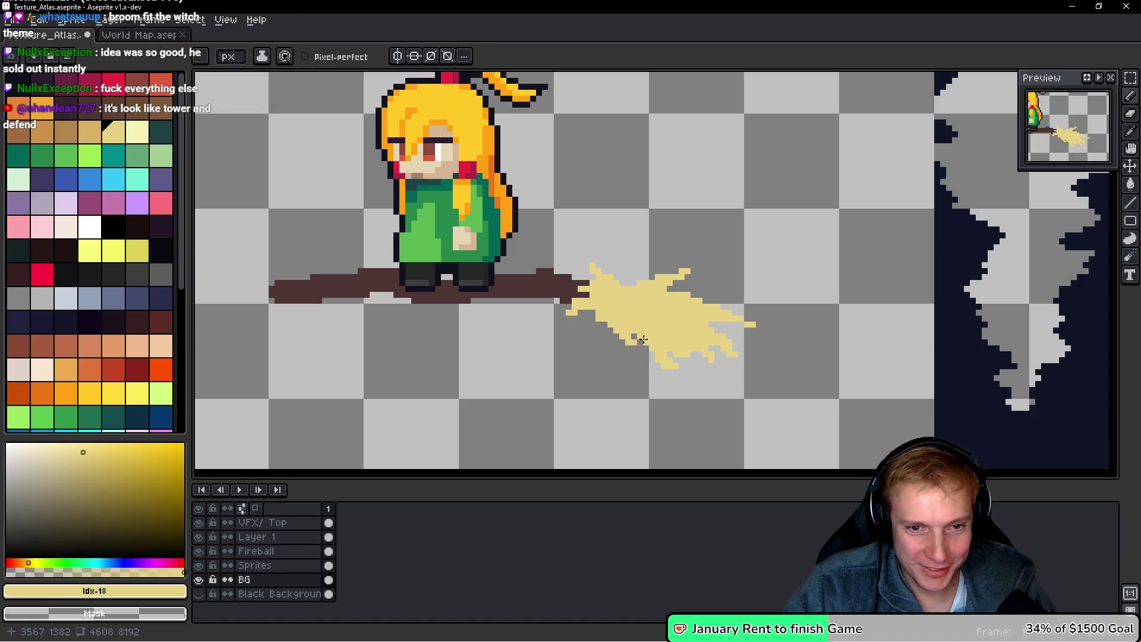
scroll(755, 351, down, 3)
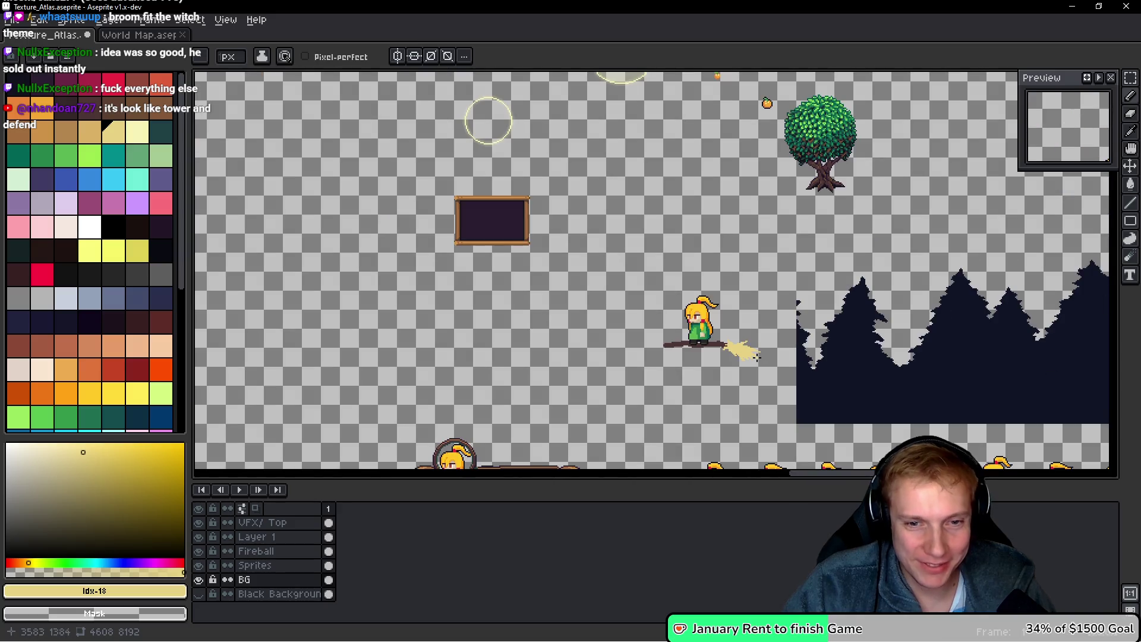
scroll(756, 355, up, 5)
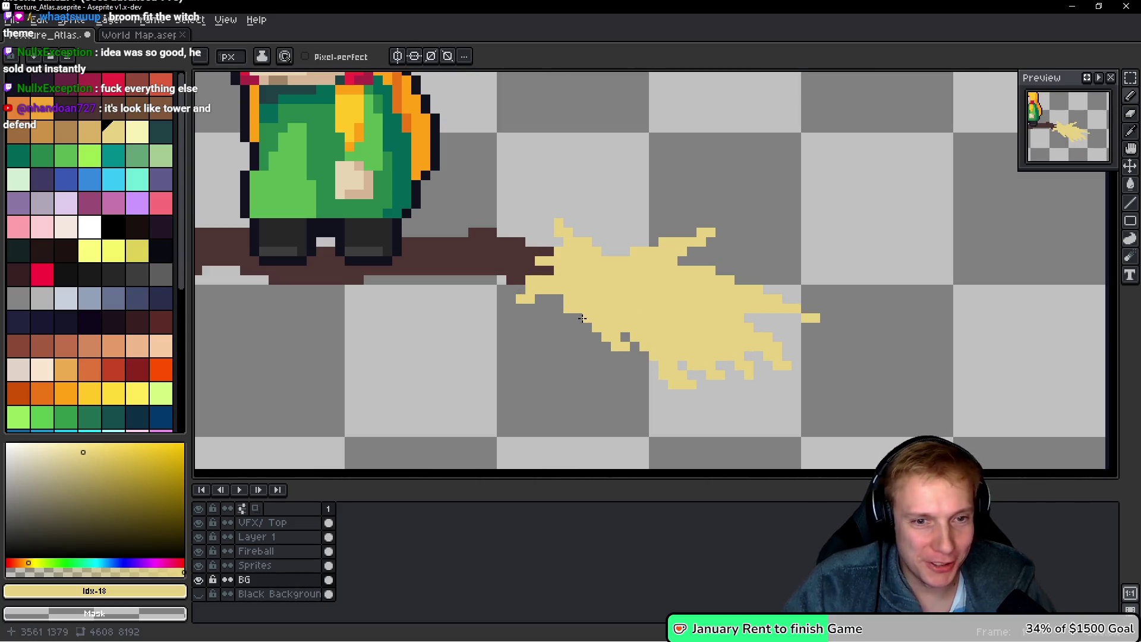
mouse_move(569, 308)
mouse_down()
mouse_move(578, 333)
mouse_move(612, 349)
mouse_up()
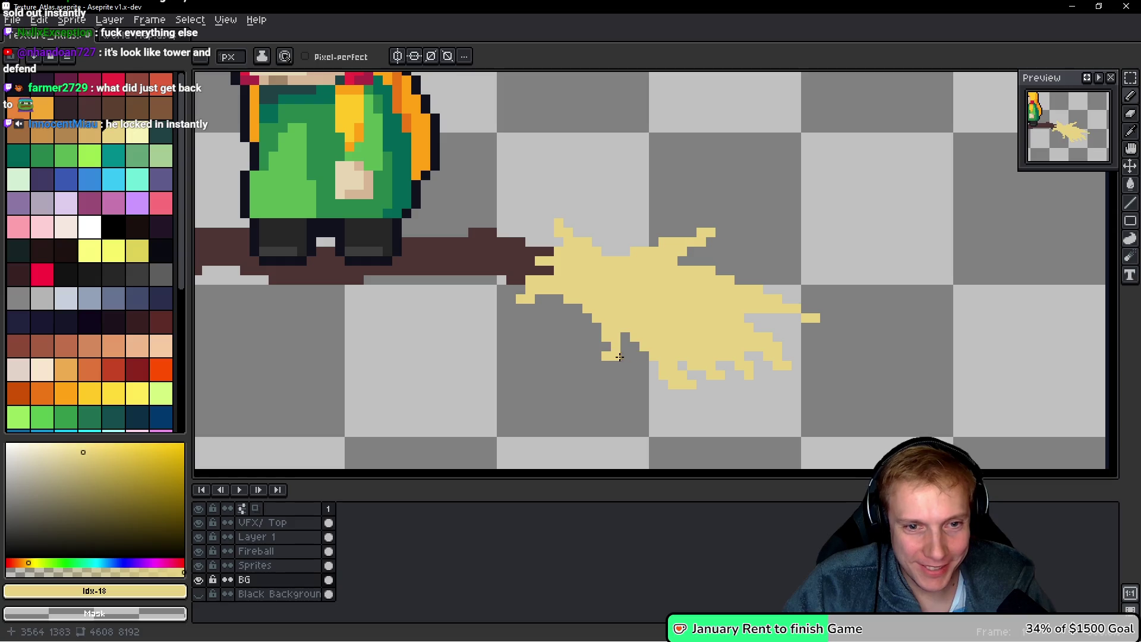
scroll(684, 324, down, 5)
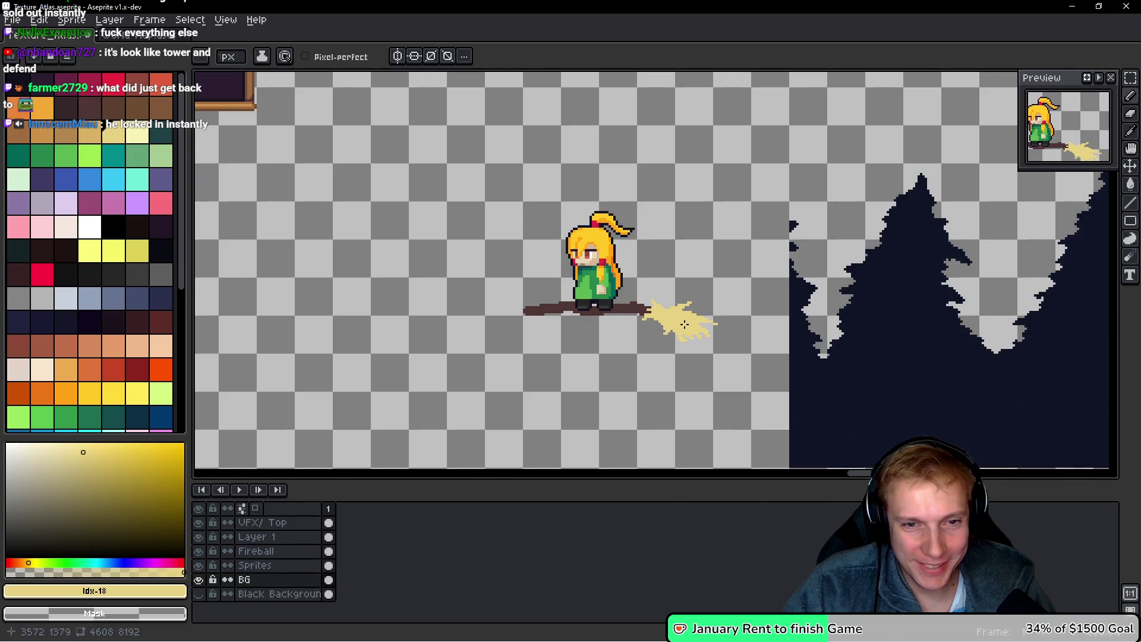
scroll(718, 331, up, 3)
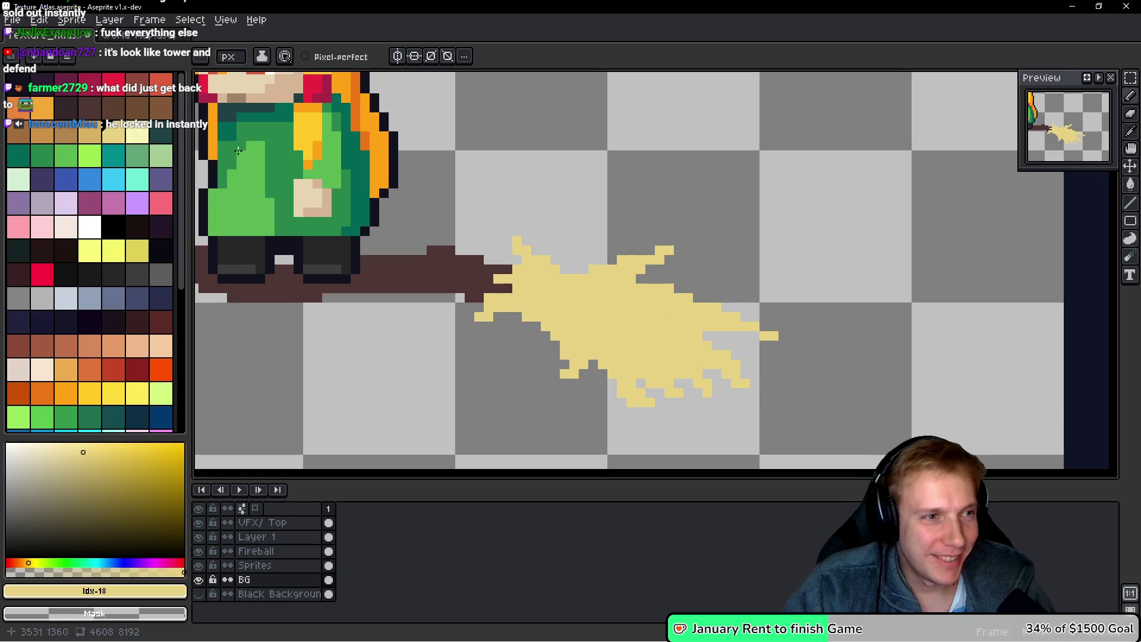
- Paint a brown binding band where the straw meets the stick
click(70, 134)
drag(555, 285, 557, 292)
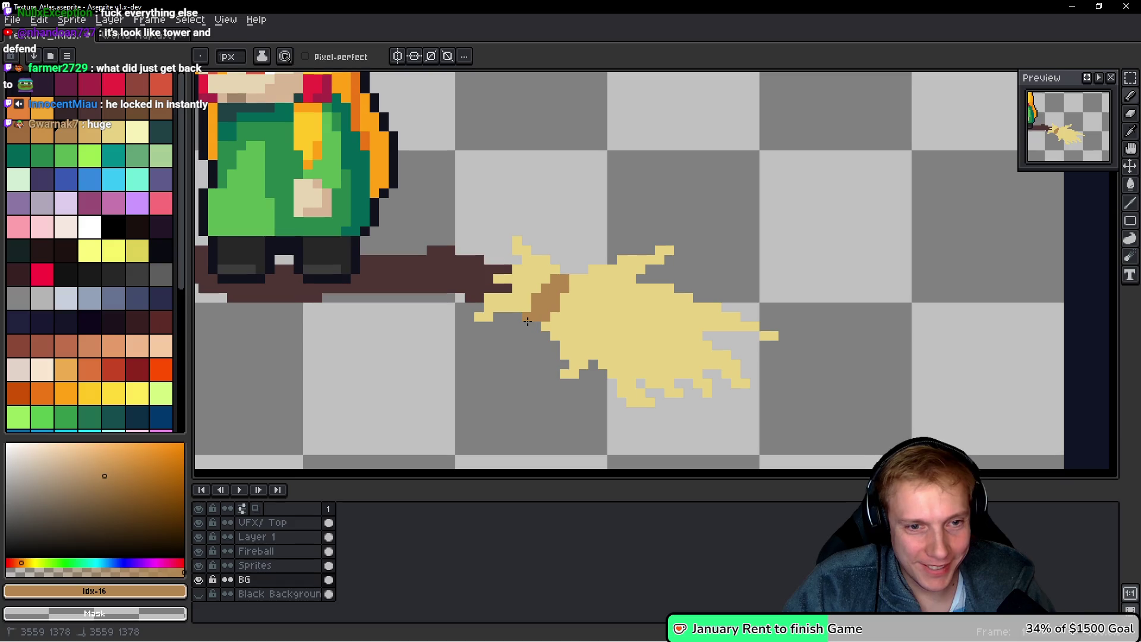
scroll(624, 330, down, 4)
scroll(636, 326, up, 2)
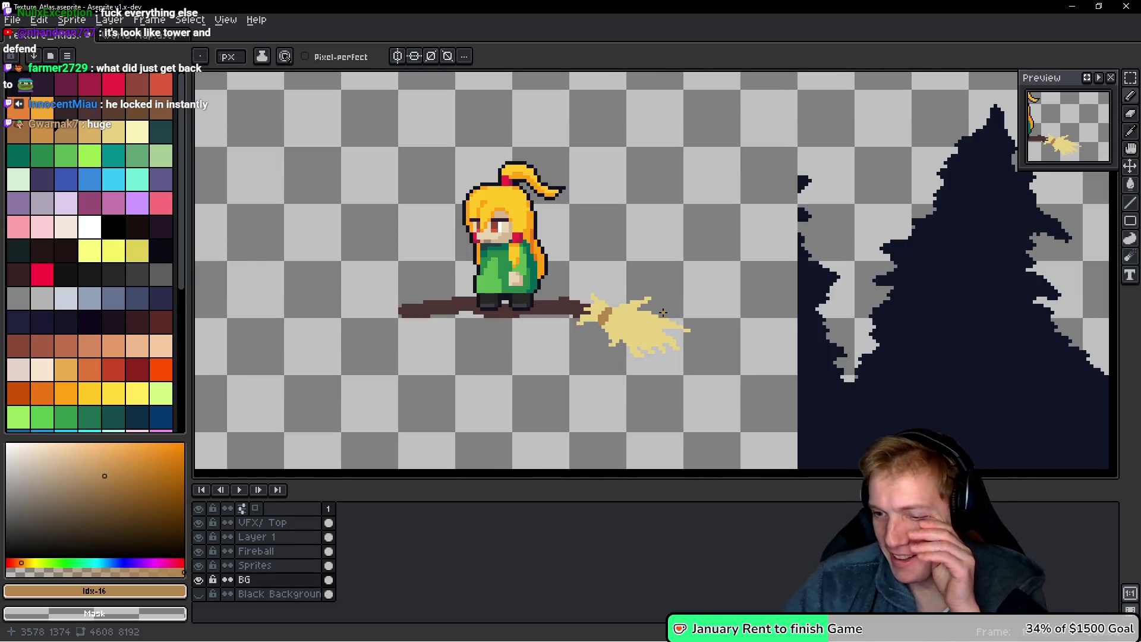
scroll(663, 313, down, 1)
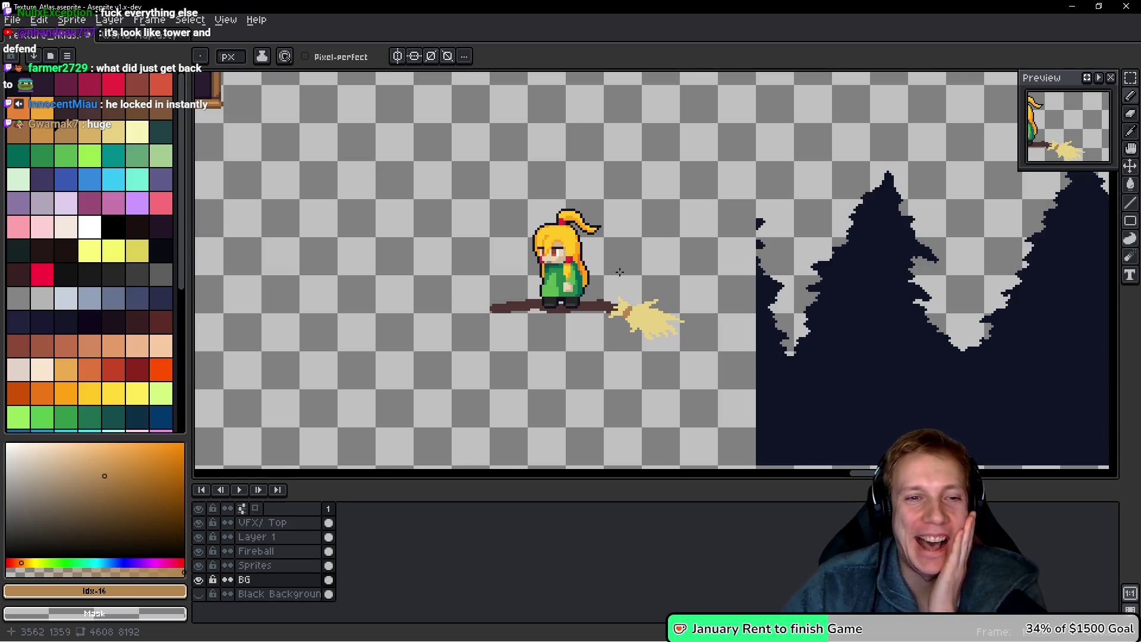
scroll(605, 270, up, 1)
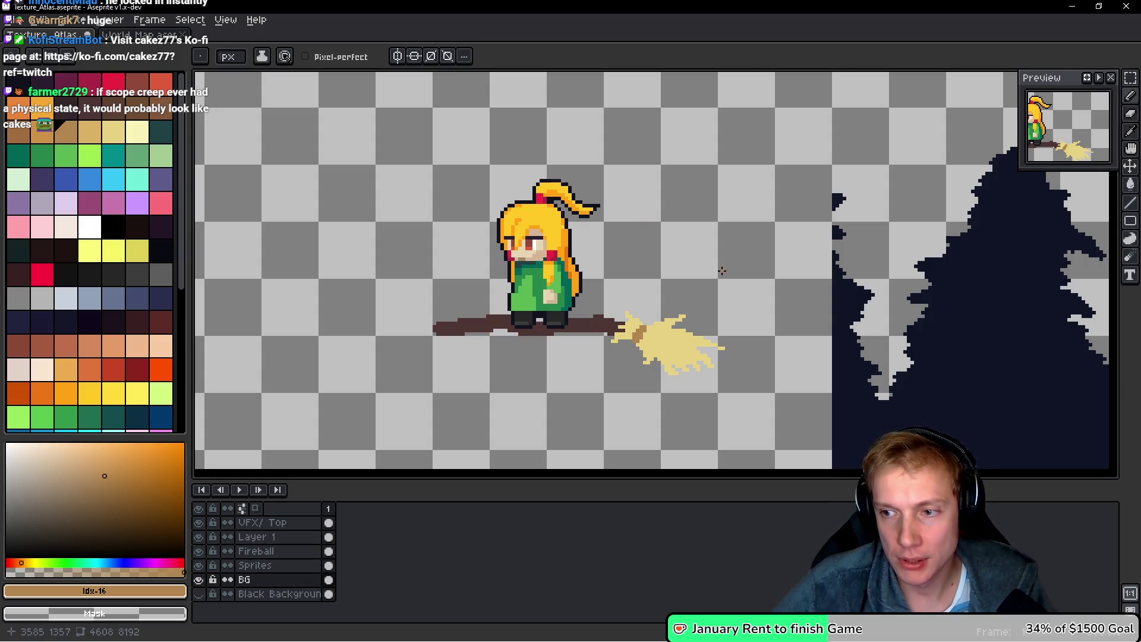
scroll(719, 270, down, 5)
- Draw a rectangular marquee around the dark purple rectangle beneath the character sprite rows
scroll(720, 270, up, 4)
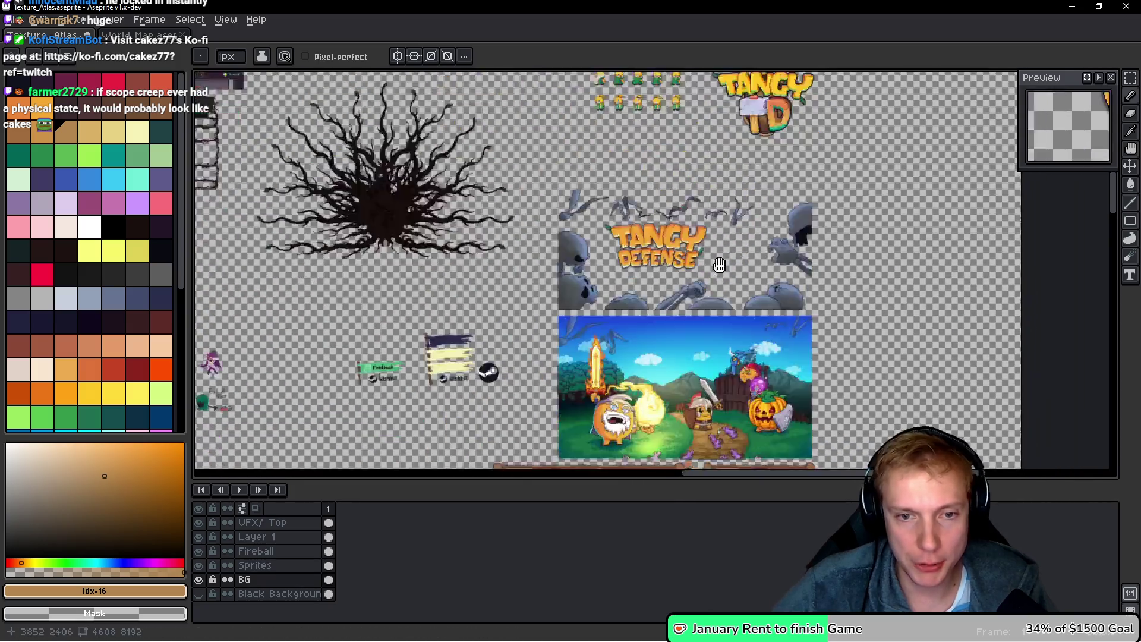
scroll(344, 311, down, 5)
scroll(476, 282, right, 4)
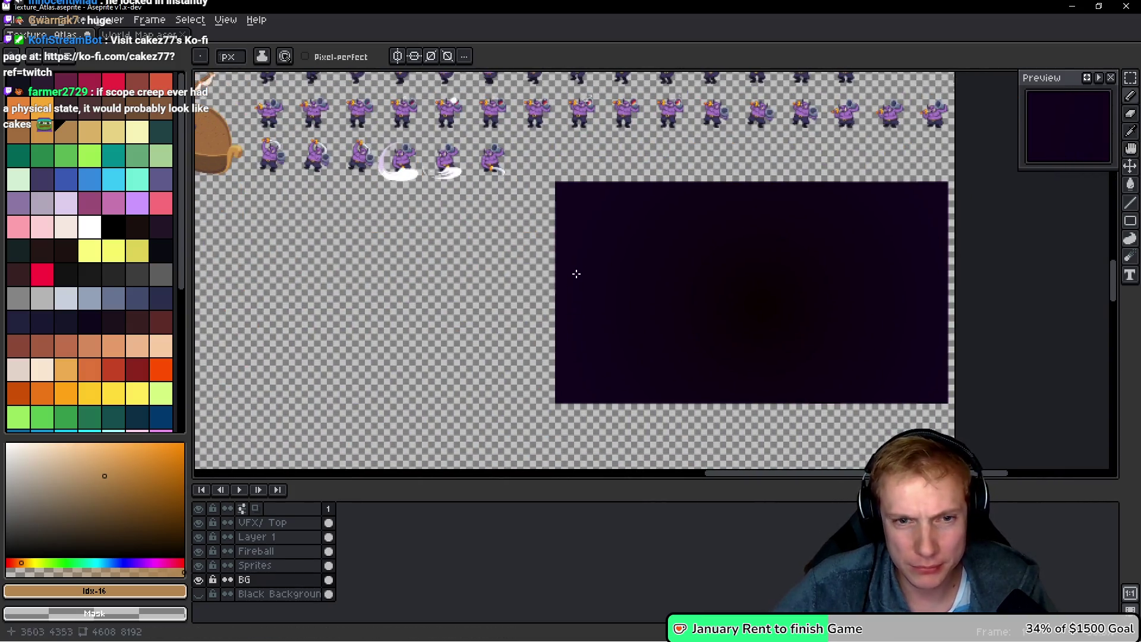
scroll(640, 261, up, 1)
scroll(521, 235, down, 2)
scroll(472, 203, up, 5)
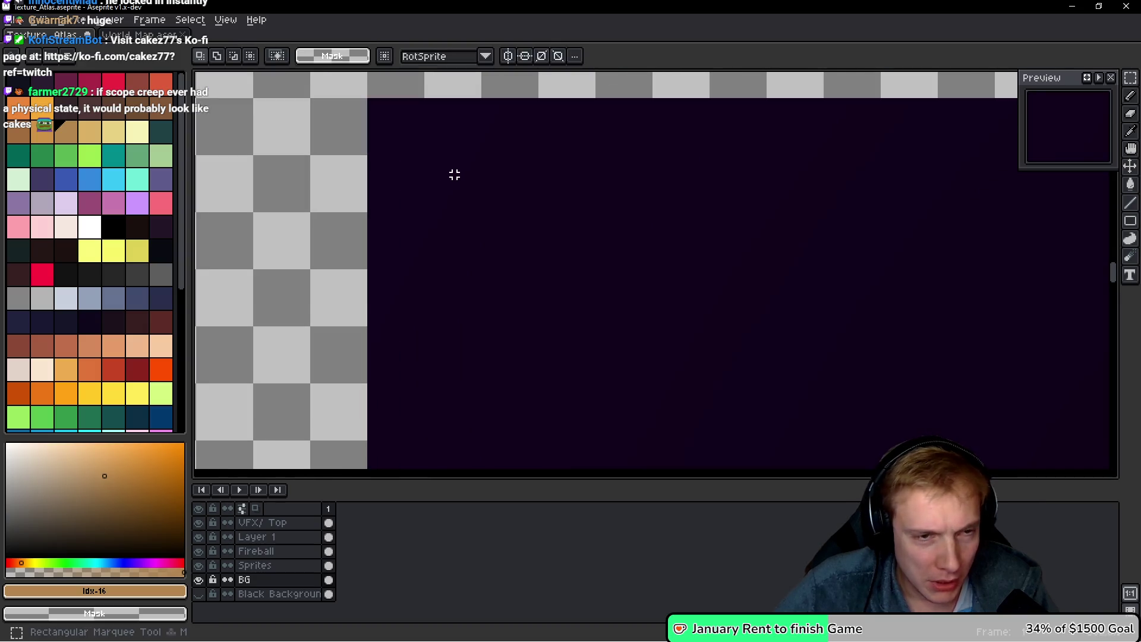
scroll(441, 183, up, 2)
scroll(442, 182, left, 3)
mouse_move(475, 182)
mouse_down()
mouse_move(1101, 466)
mouse_move(1090, 390)
mouse_move(990, 444)
mouse_move(547, 265)
mouse_move(683, 333)
mouse_up()
scroll(594, 256, down, 3)
drag(461, 178, 502, 308)
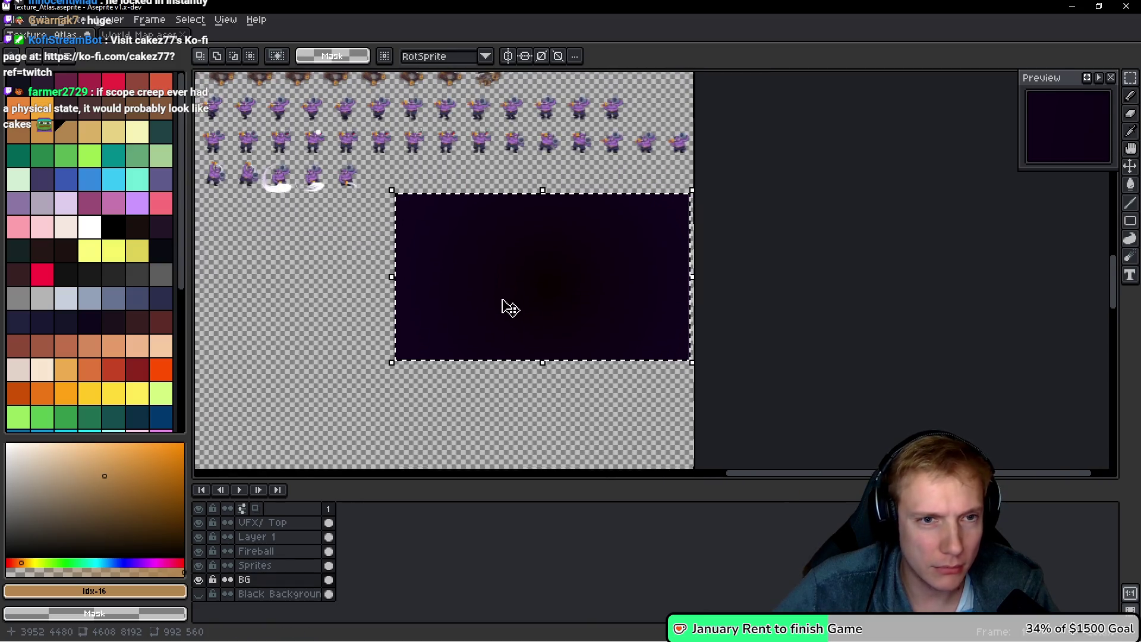
drag(573, 293, 542, 168)
scroll(512, 260, up, 1)
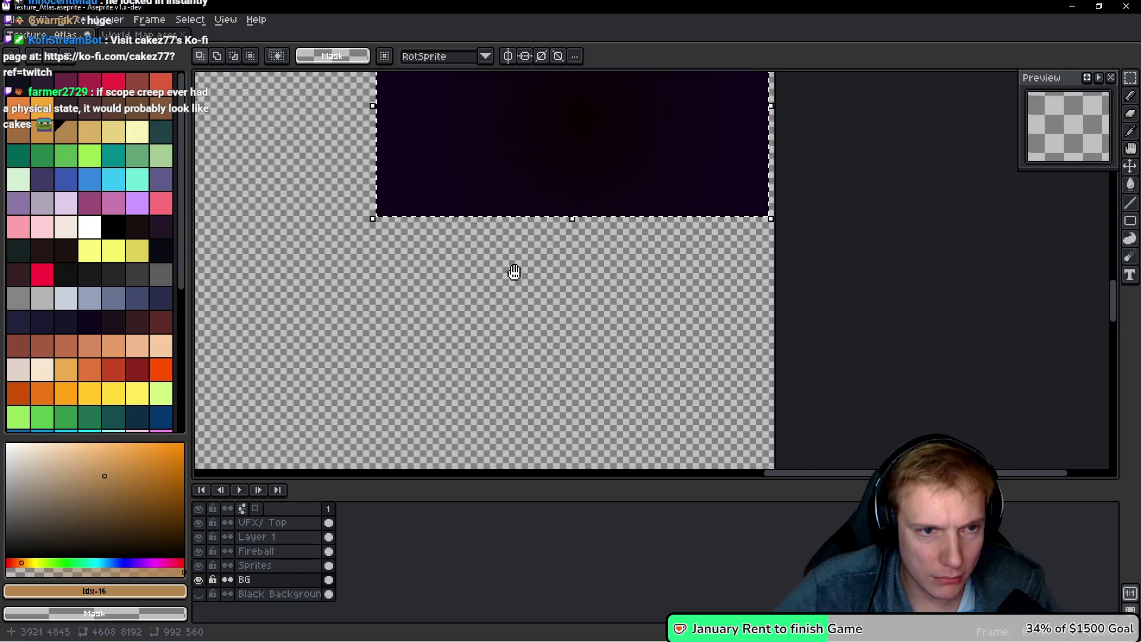
- Paste a copy of the dark rectangle on the Sprites layer just below the original, nudged right
scroll(515, 279, down, 1)
key(ctrl+v)
drag(487, 192, 466, 262)
scroll(531, 286, up, 1)
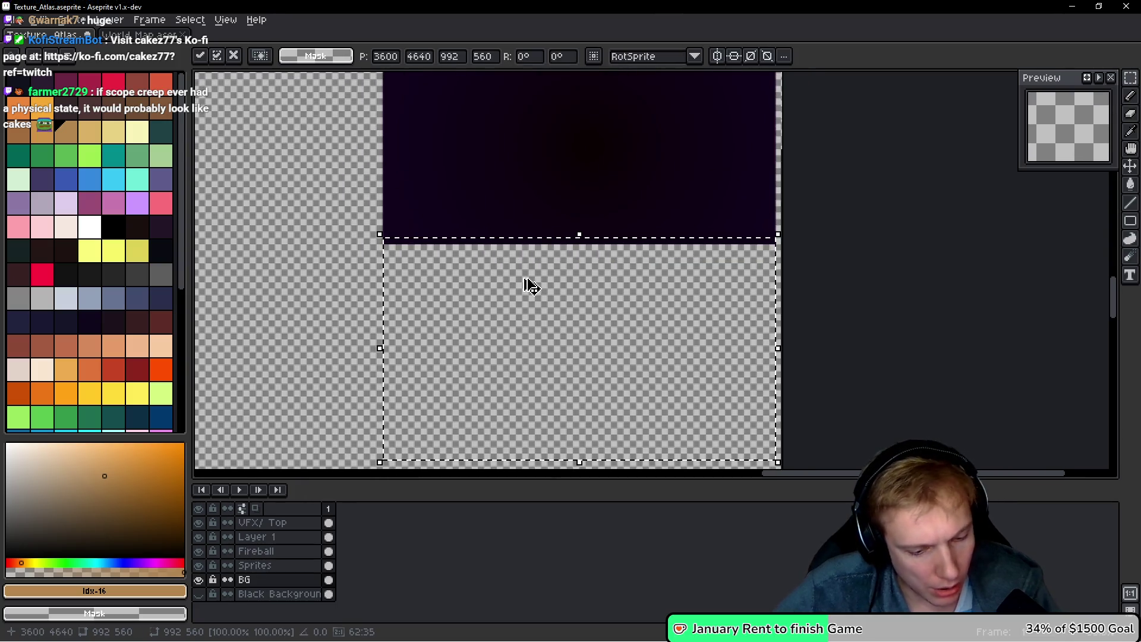
key(Escape)
click(265, 566)
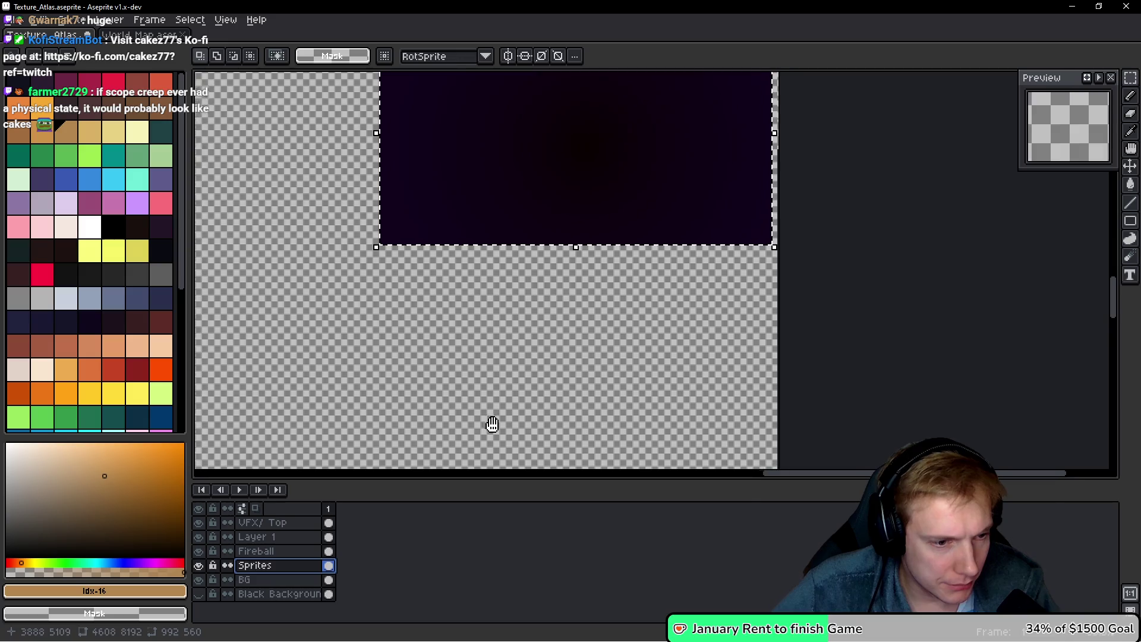
drag(493, 424, 482, 428)
key(ctrl+v)
mouse_move(545, 349)
mouse_down()
mouse_move(520, 408)
mouse_move(533, 387)
mouse_up()
scroll(392, 298, up, 5)
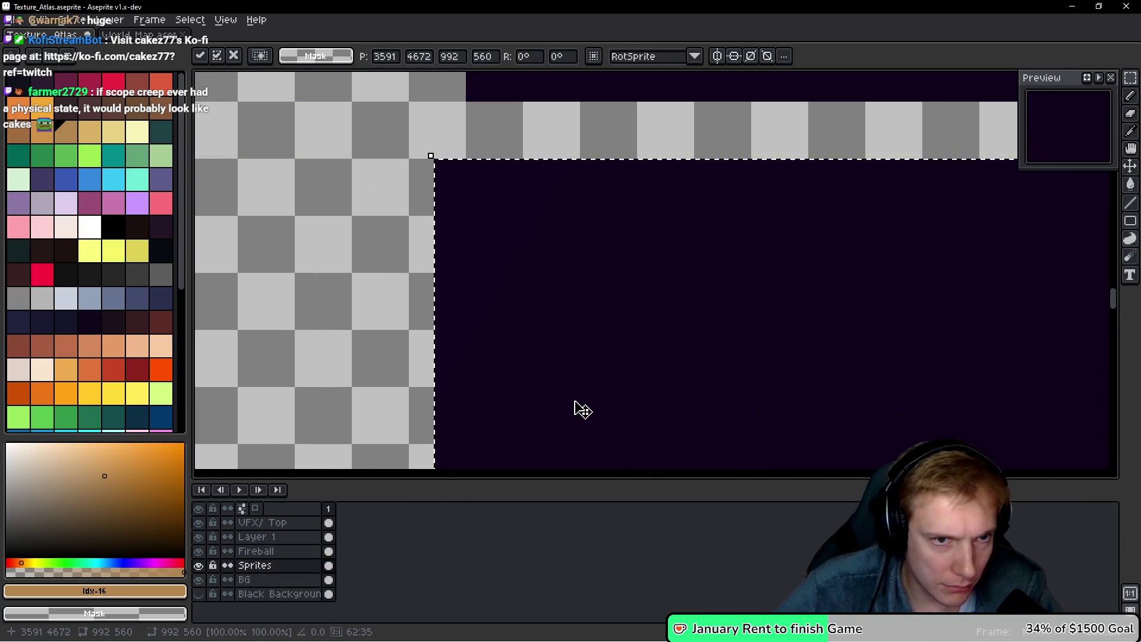
key(Right)
key(Right)
key(Right)
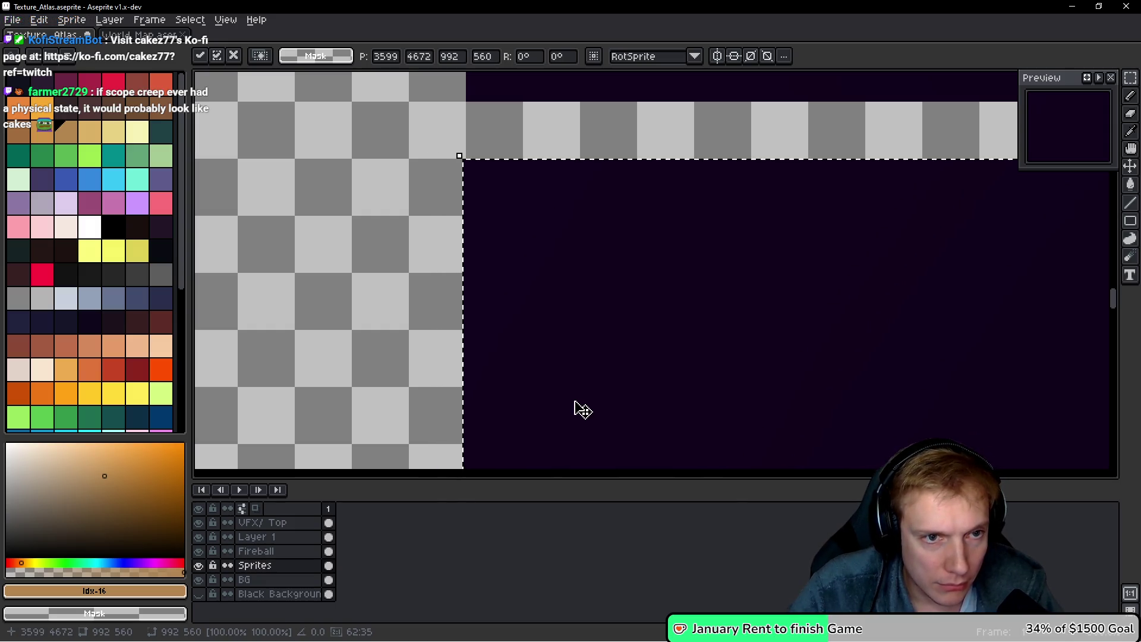
scroll(689, 237, down, 3)
scroll(689, 236, down, 4)
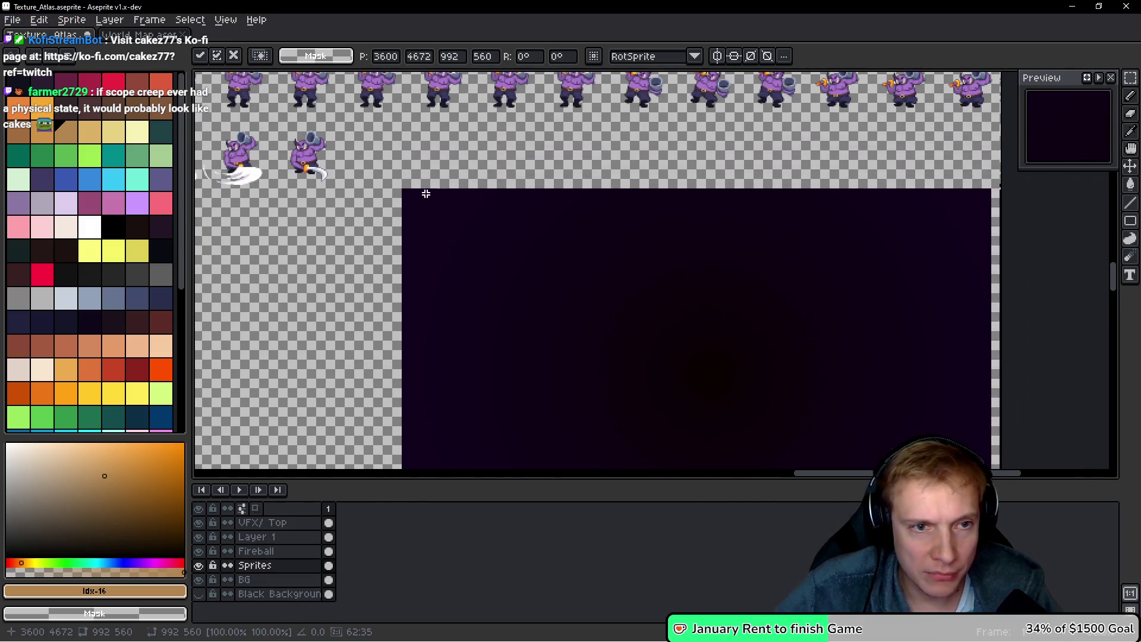
scroll(426, 226, up, 6)
- Reselect the upper rectangle and bring up Hue/Saturation with Ctrl+U
mouse_move(436, 259)
mouse_down()
mouse_move(988, 416)
mouse_move(1064, 458)
mouse_move(1096, 455)
mouse_move(1107, 342)
mouse_move(595, 349)
mouse_move(553, 339)
mouse_move(593, 356)
mouse_up()
drag(474, 228, 576, 308)
scroll(612, 285, down, 4)
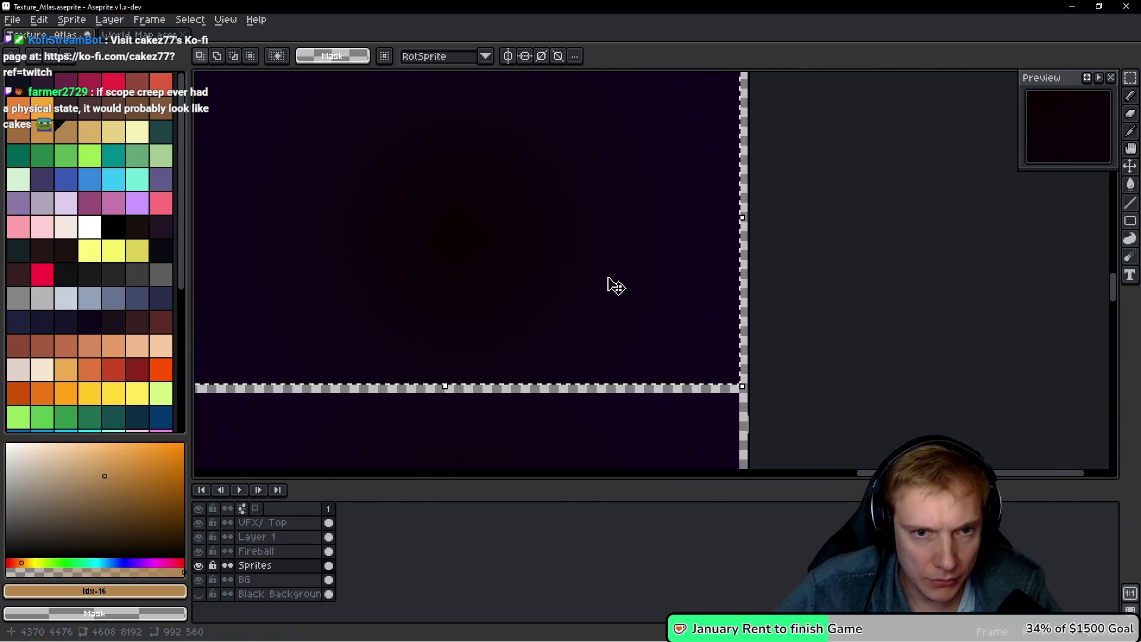
key(ctrl+u)
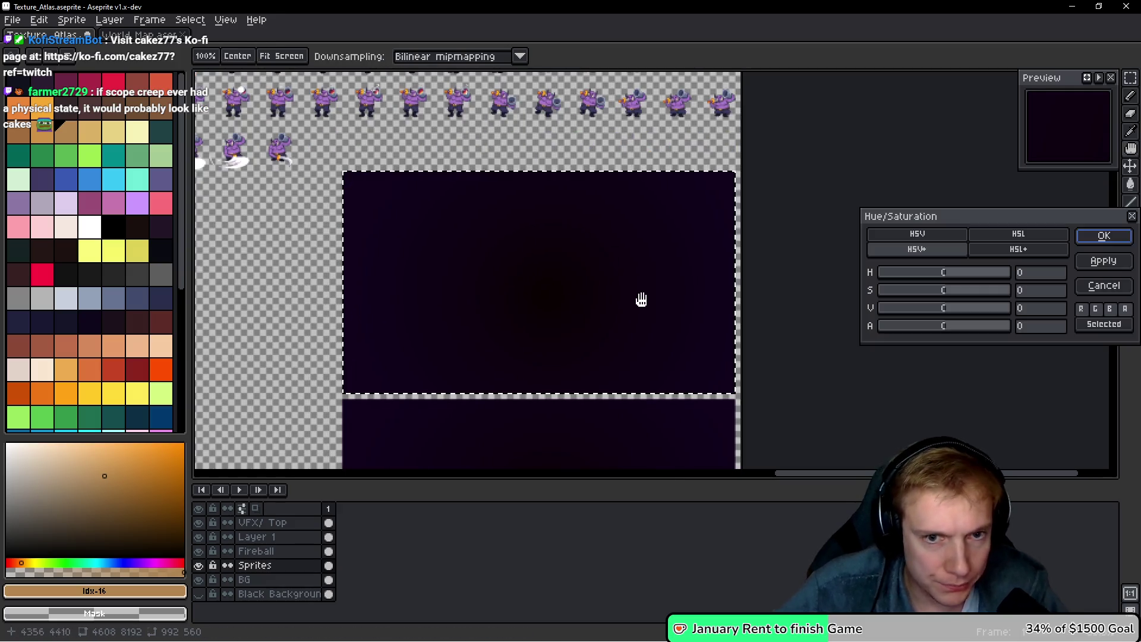
- Apply a Hue/Saturation change of value +9 and hue −9 to the rectangle
drag(945, 316, 955, 310)
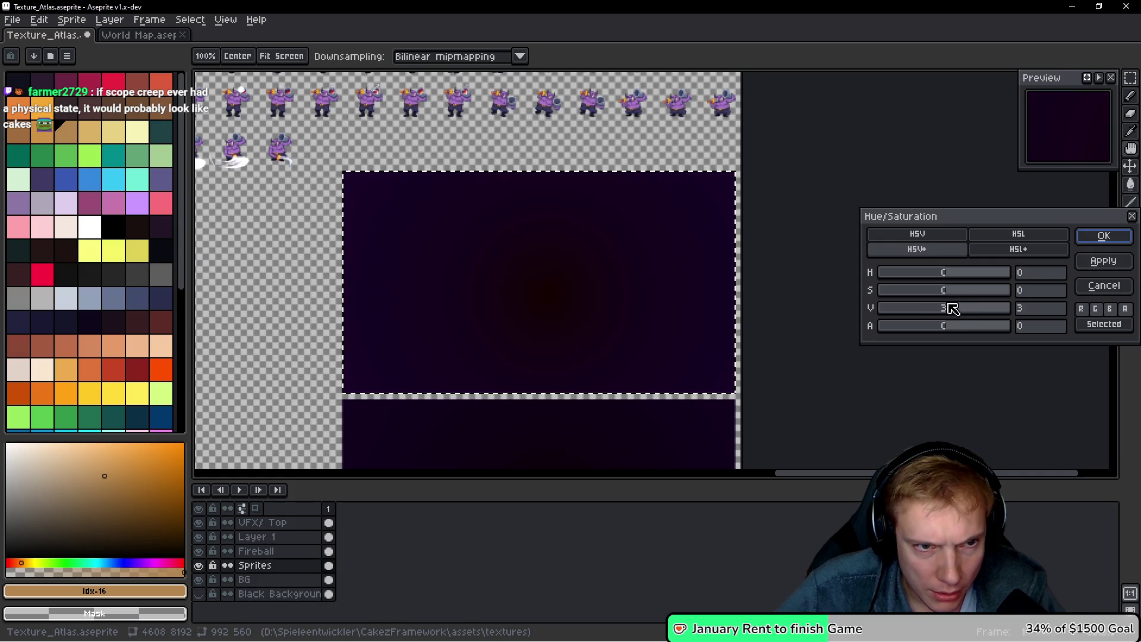
drag(945, 268, 948, 268)
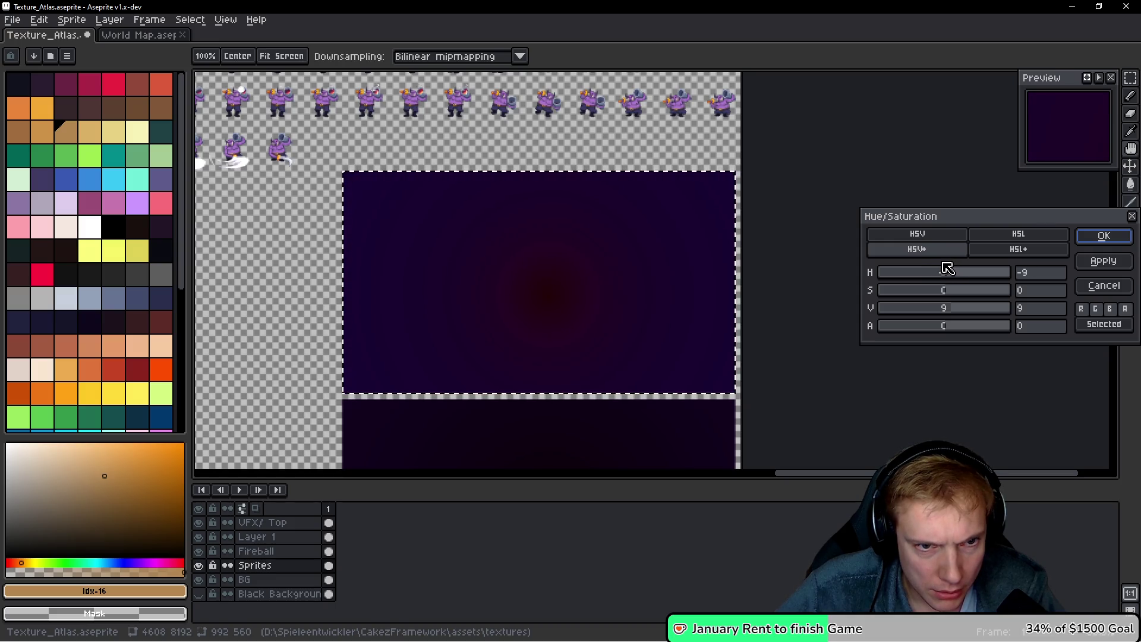
click(1104, 236)
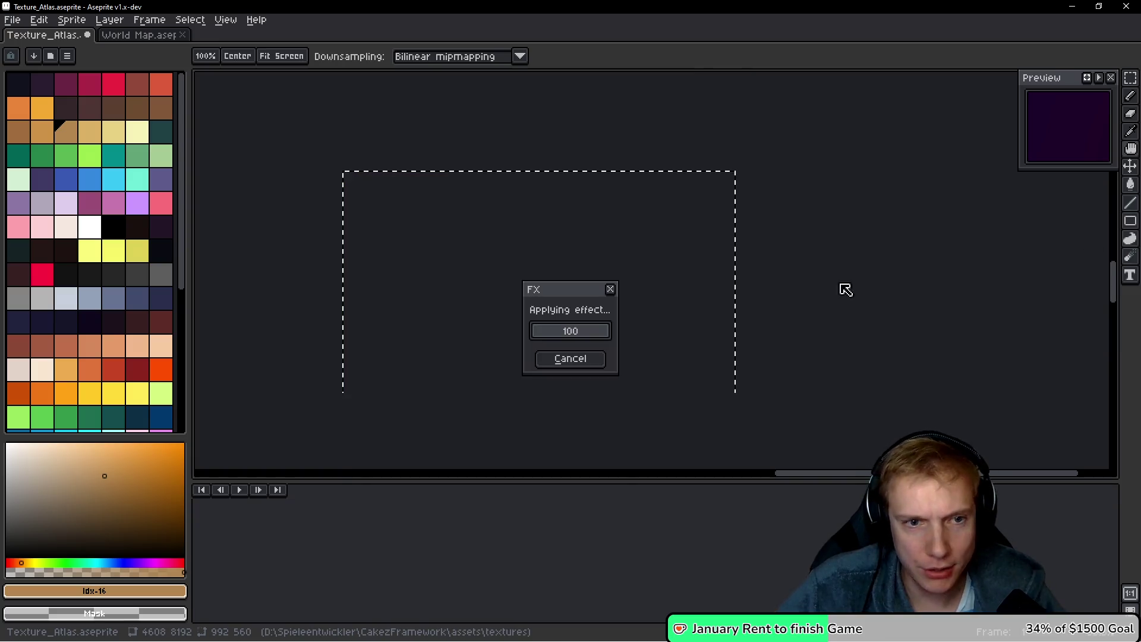
- Save the atlas and export it as a sprite sheet, then dismiss the game's options
key(ctrl+s)
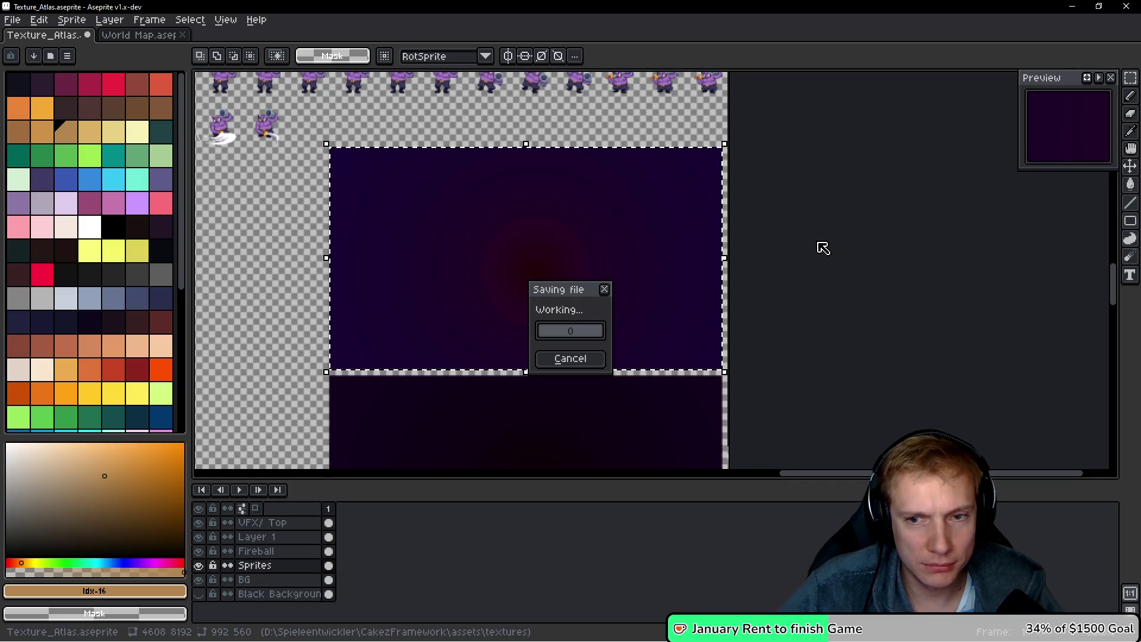
key(ctrl+e)
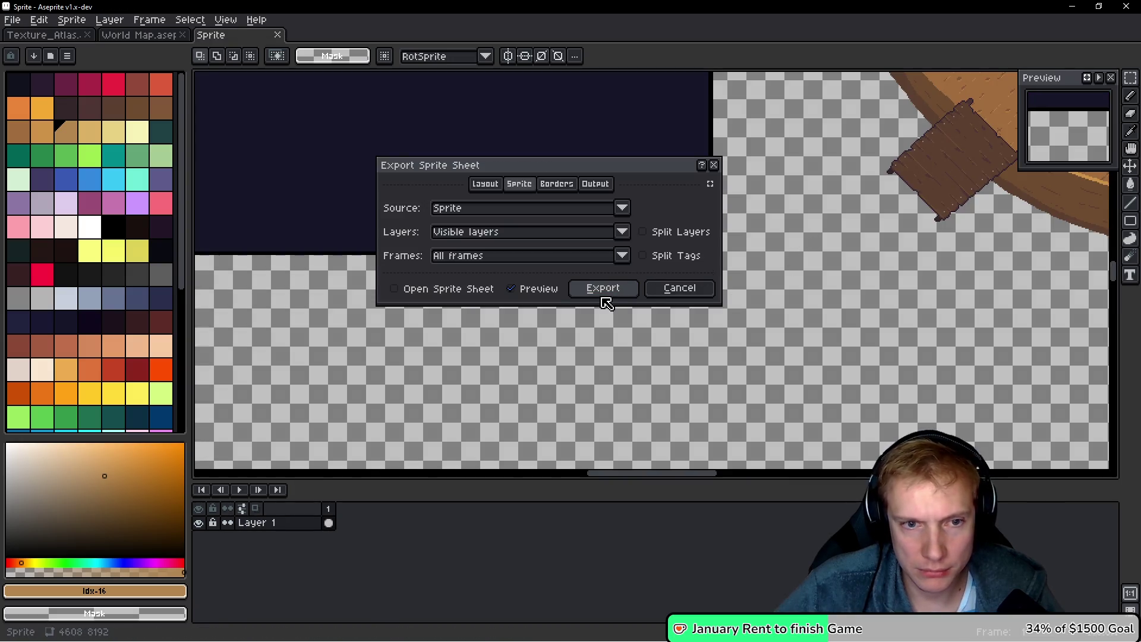
click(603, 288)
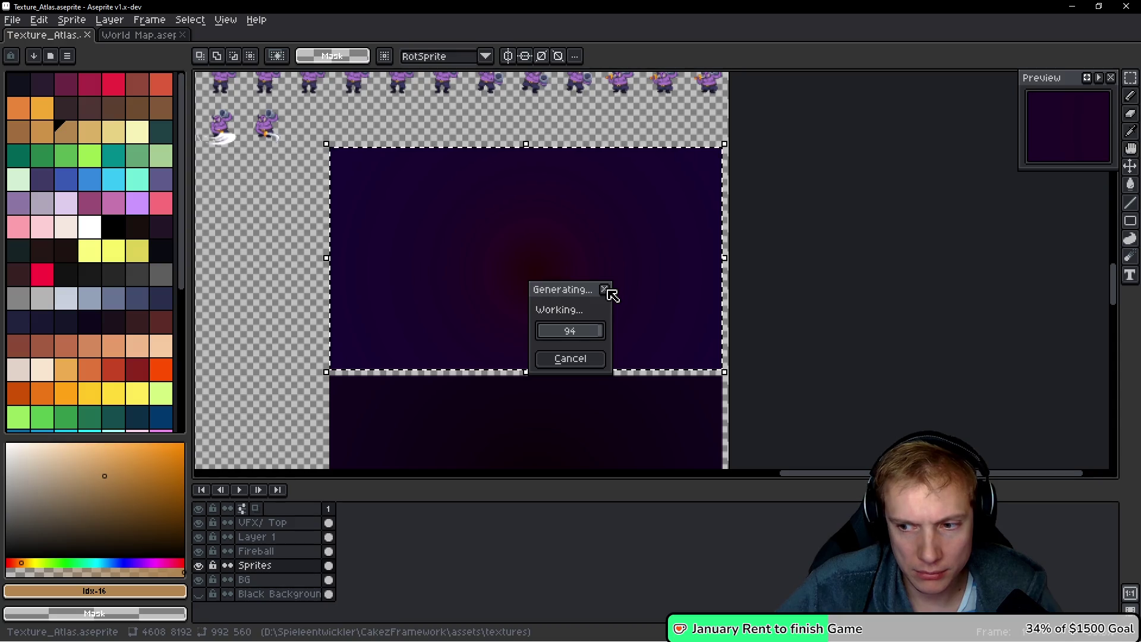
key(alt+Tab)
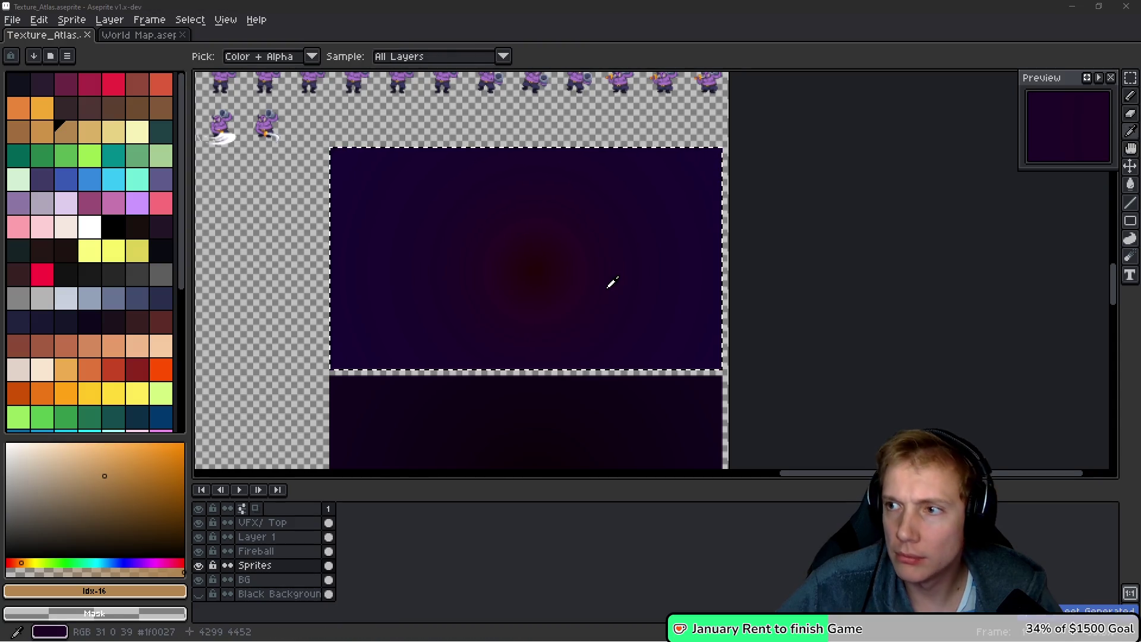
key(Escape)
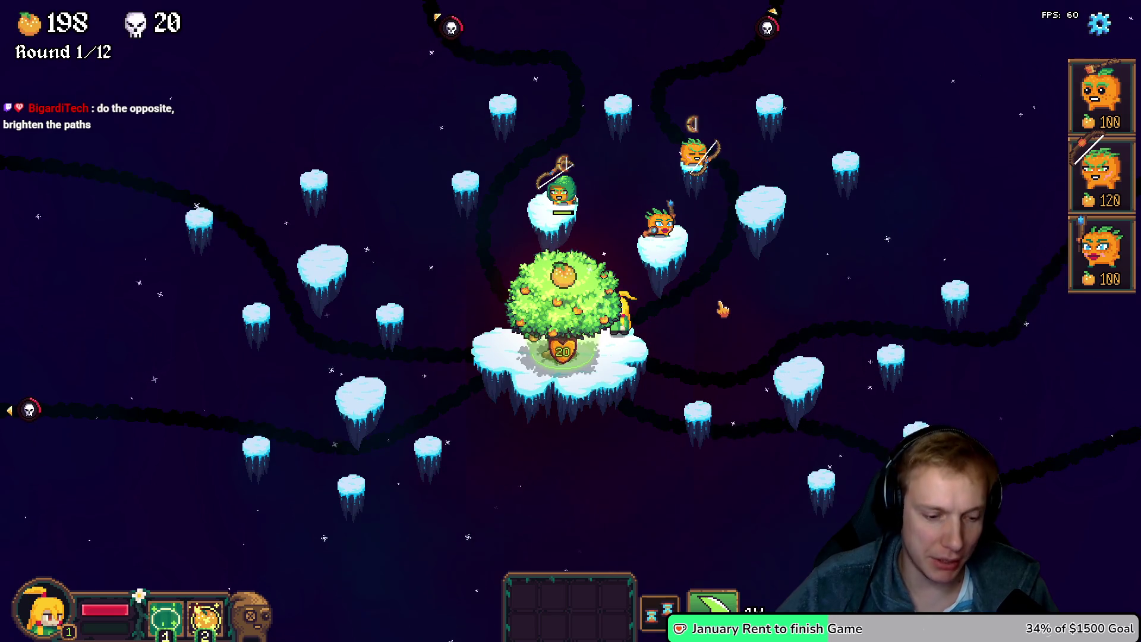
- Switch from Tangy Defense back to the Texture_Atlas in Aseprite
key(alt+Tab)
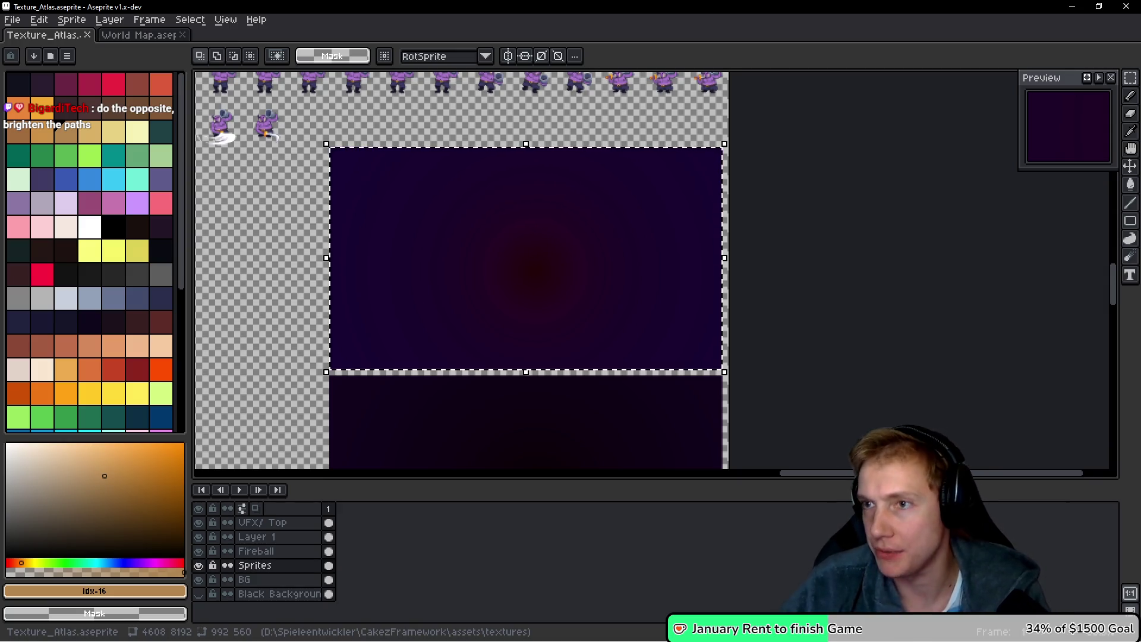
key(alt+Tab)
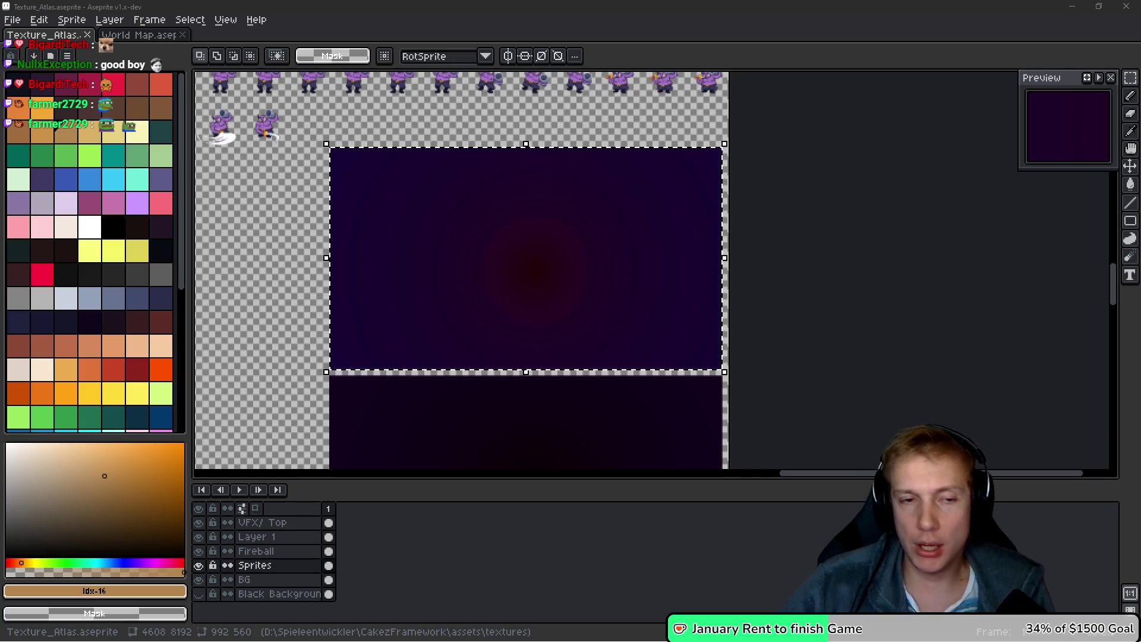
- Undo the Hue/Saturation change, save Texture_Atlas, and export the sprite sheet again
drag(626, 225, 647, 227)
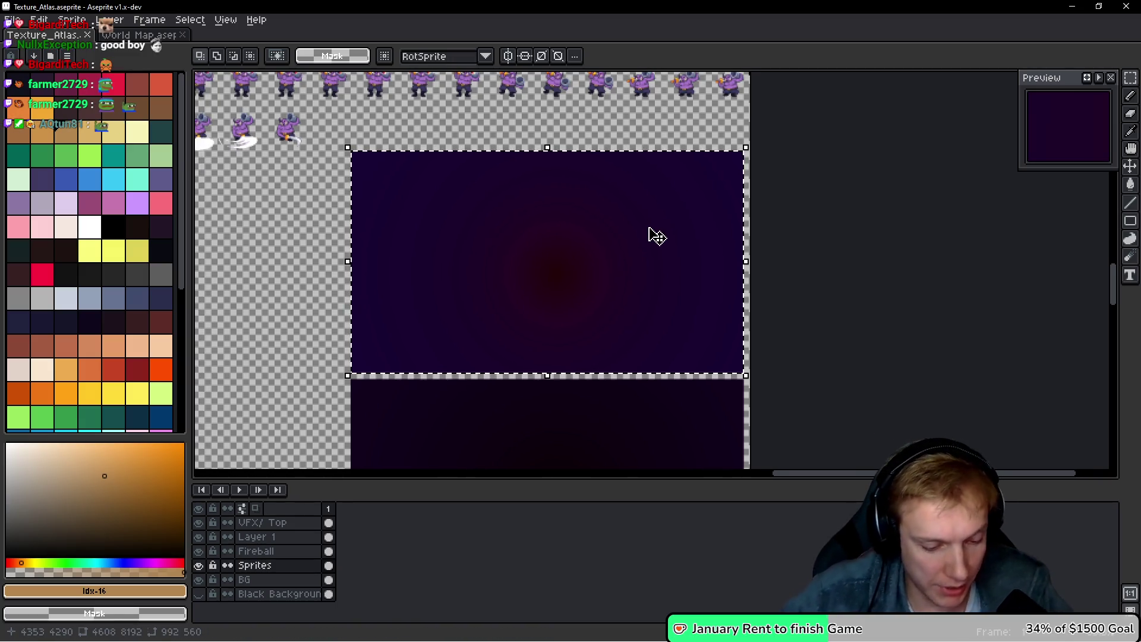
key(ctrl+z)
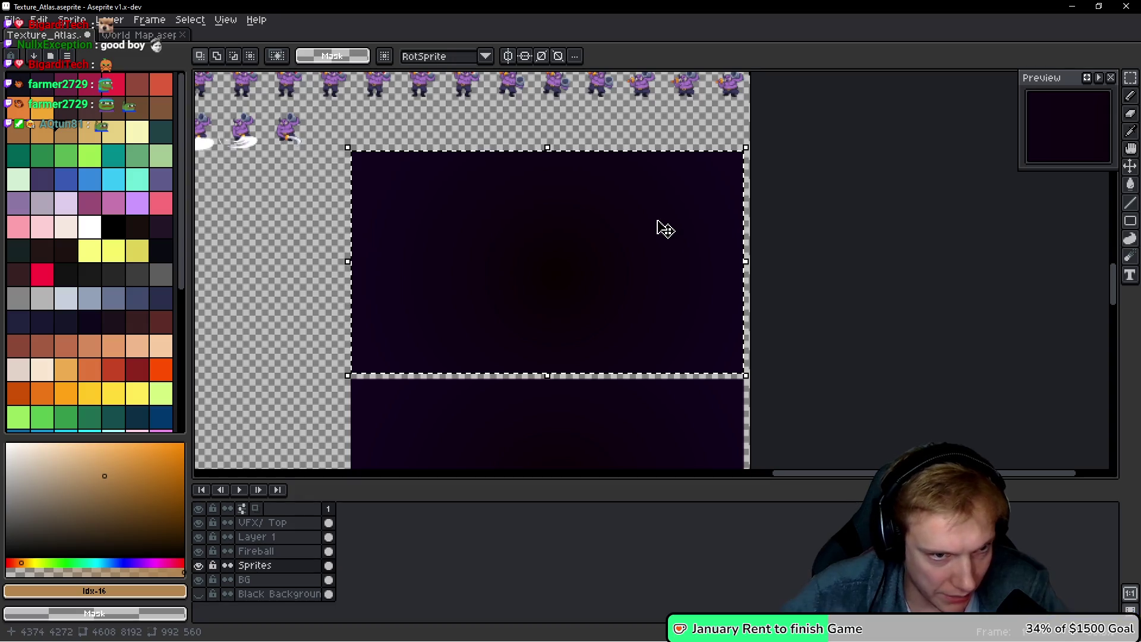
key(ctrl+s)
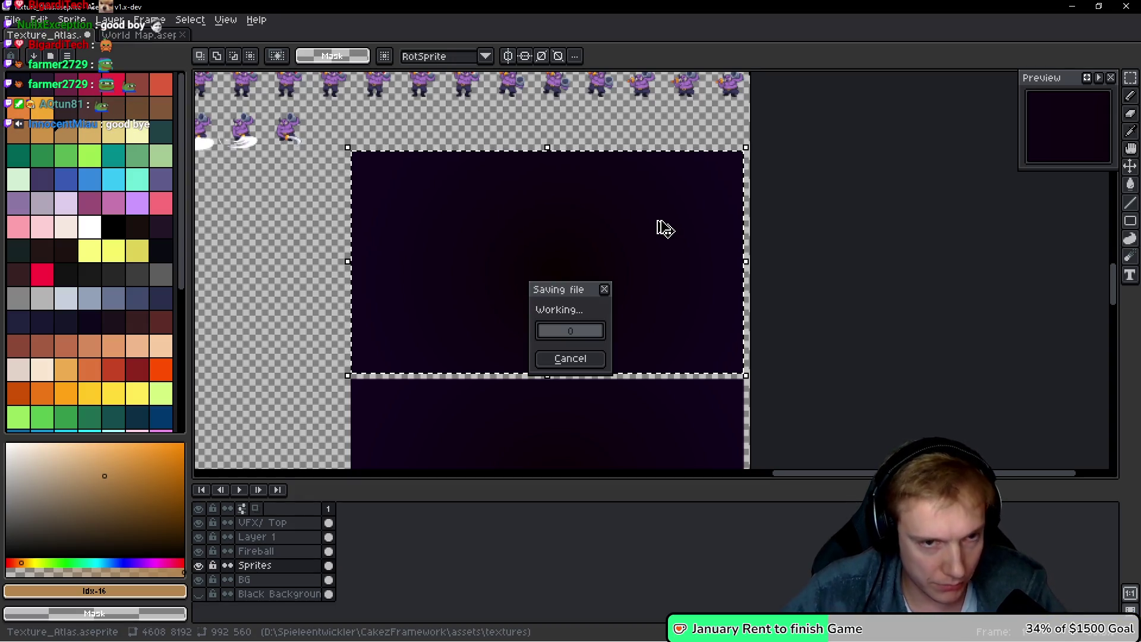
key(ctrl+e)
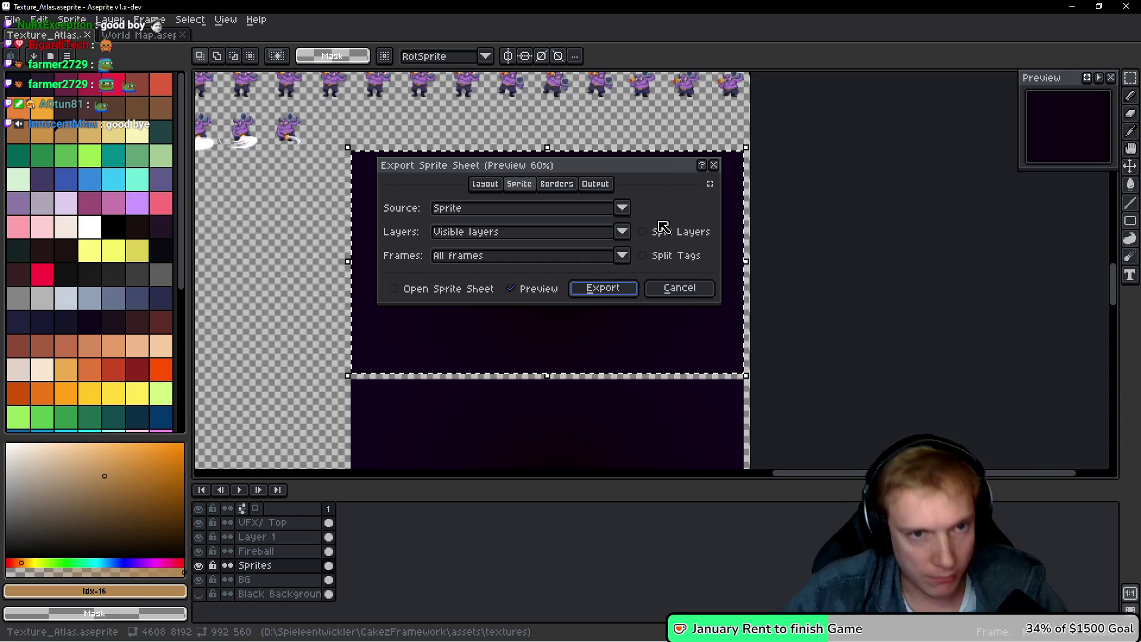
click(612, 284)
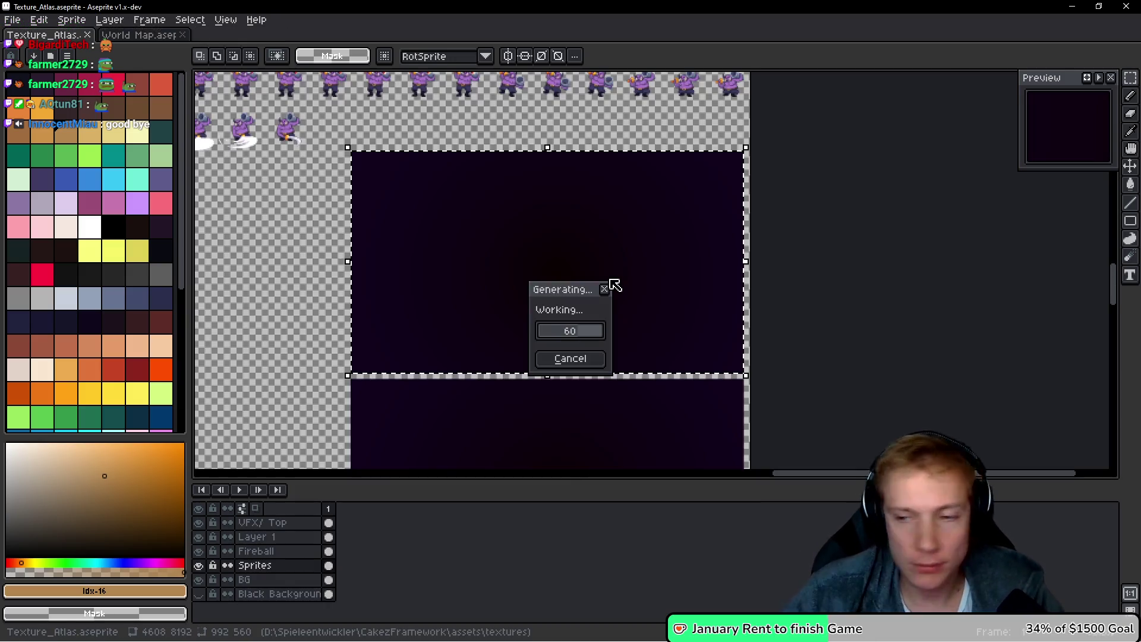